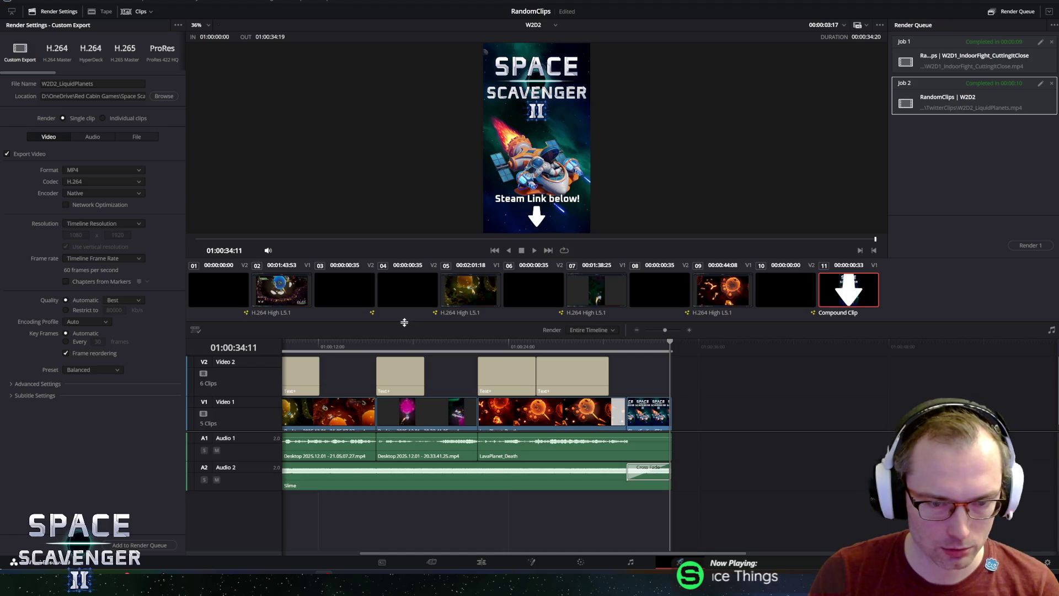
- Enlarge the viewer, scrub the W2D2 playhead back to the start, and switch to the Edit page
drag(410, 323, 414, 327)
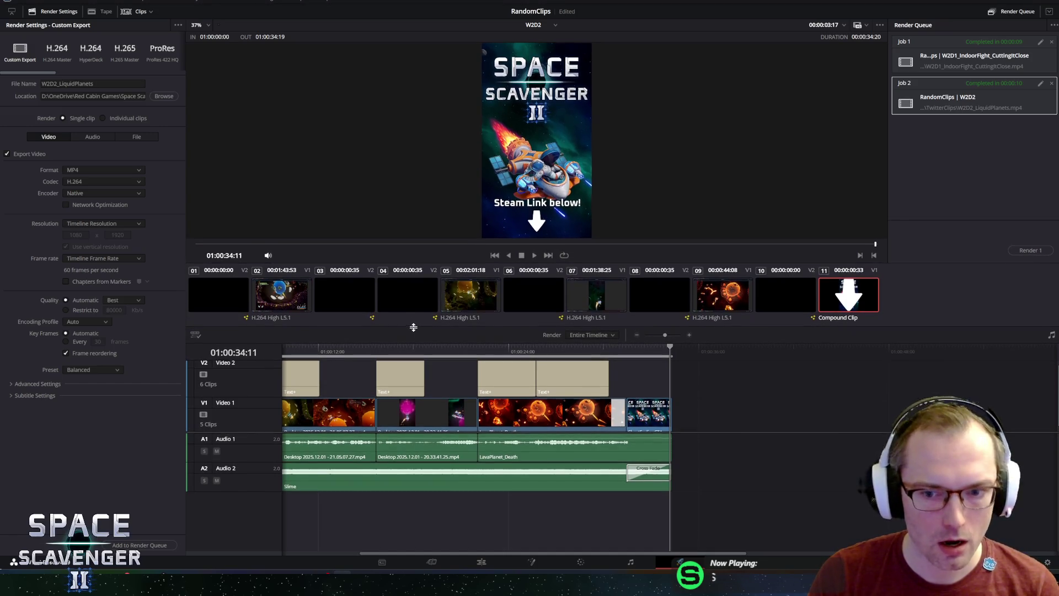
drag(599, 351, 259, 340)
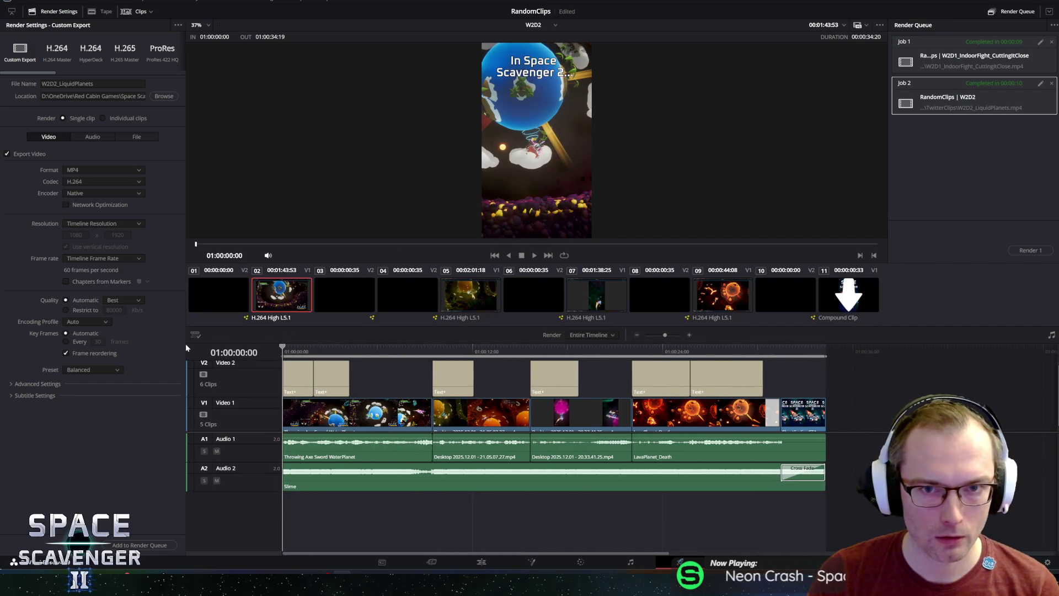
click(472, 566)
- In the _Timelines bin, create timeline W2D3 with a custom 1080×1920, 60 fps format instead of project settings
click(27, 61)
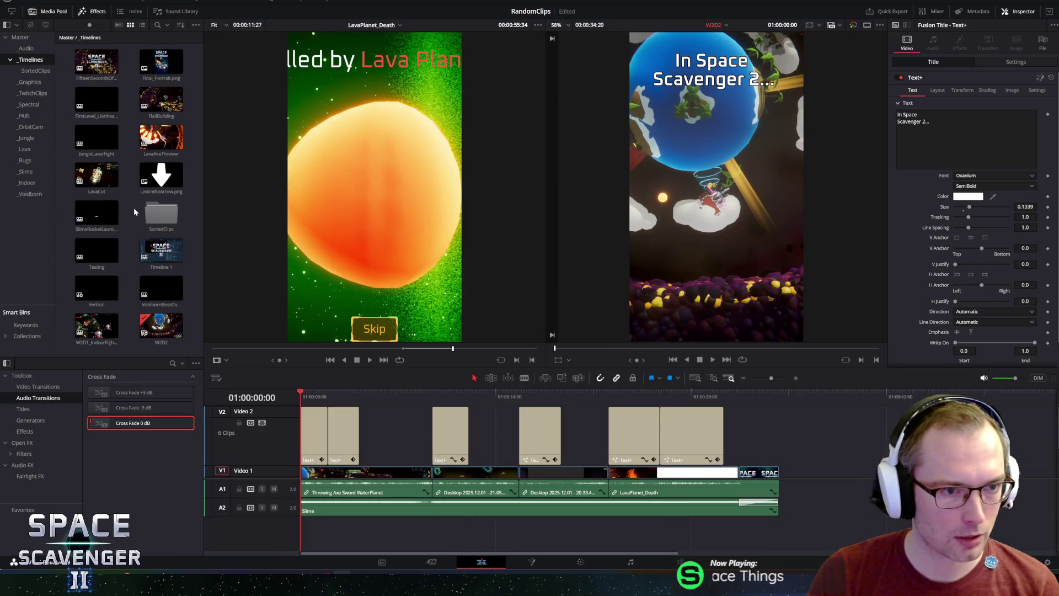
drag(203, 188, 288, 186)
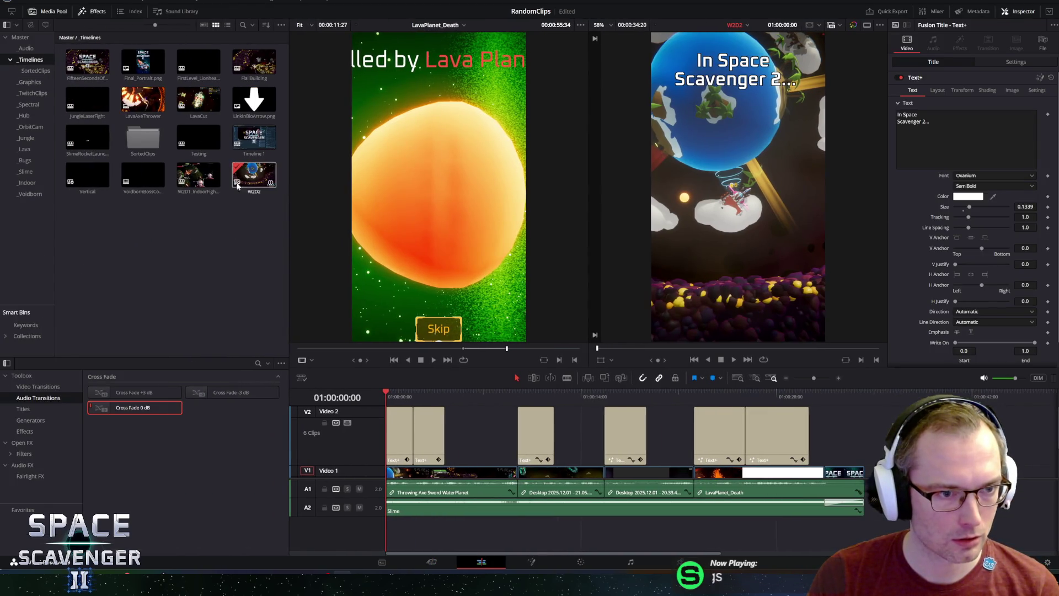
right_click(158, 223)
mouse_move(178, 229)
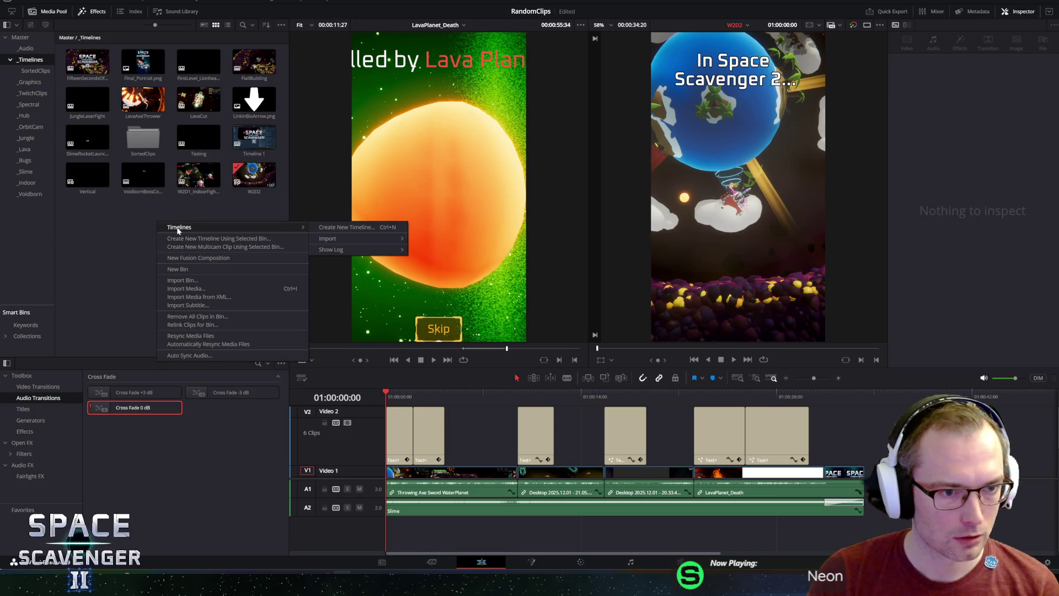
click(338, 228)
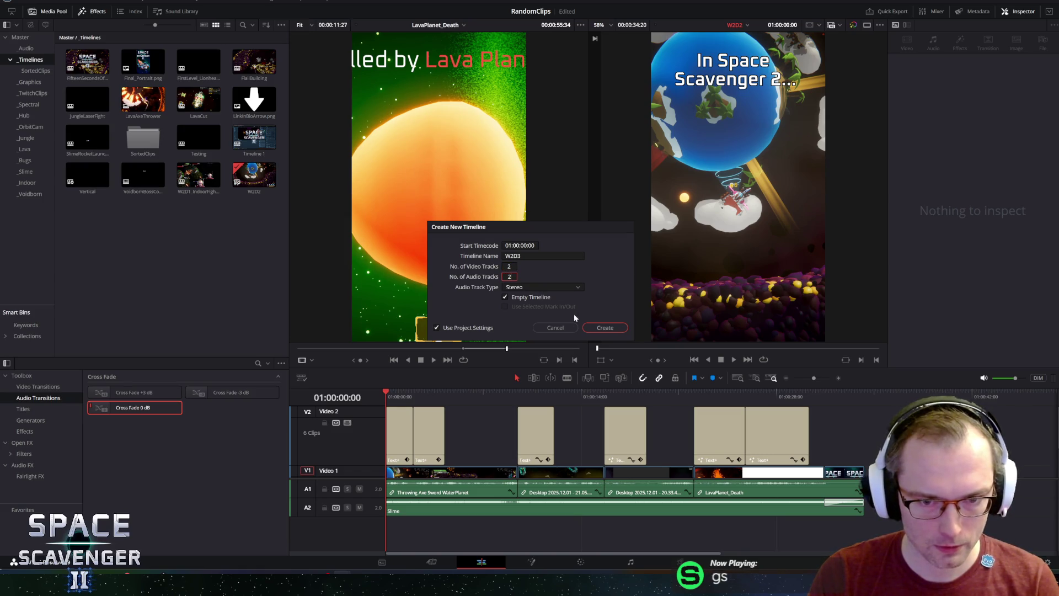
text(2)
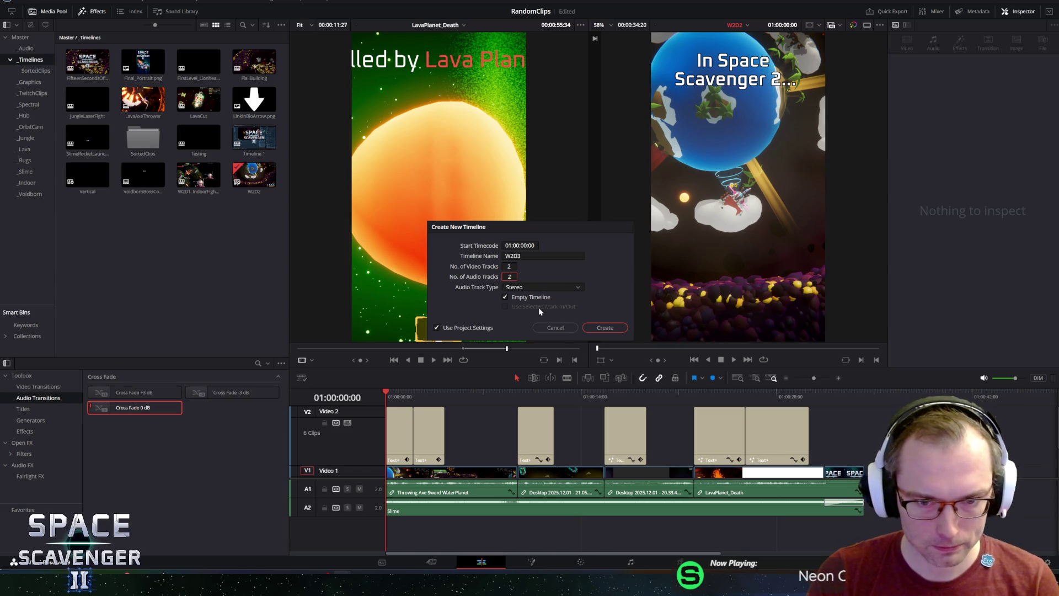
click(469, 328)
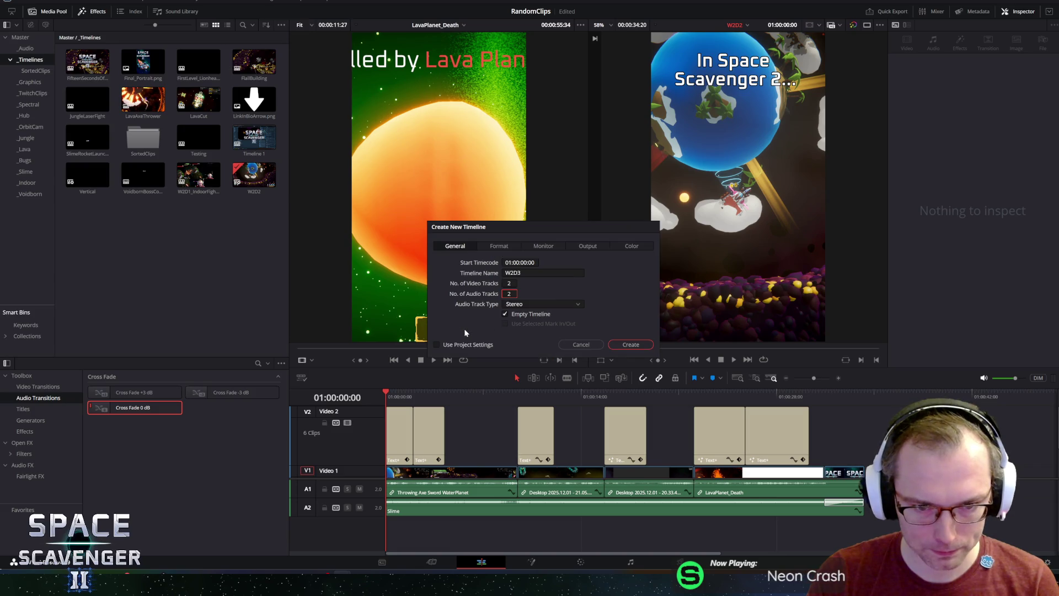
click(498, 246)
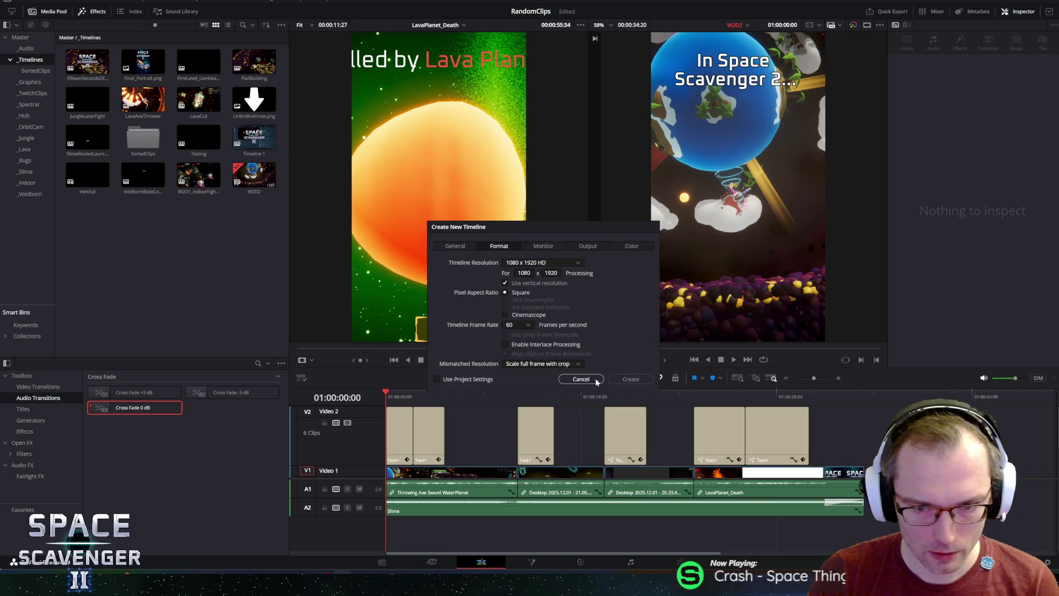
click(630, 379)
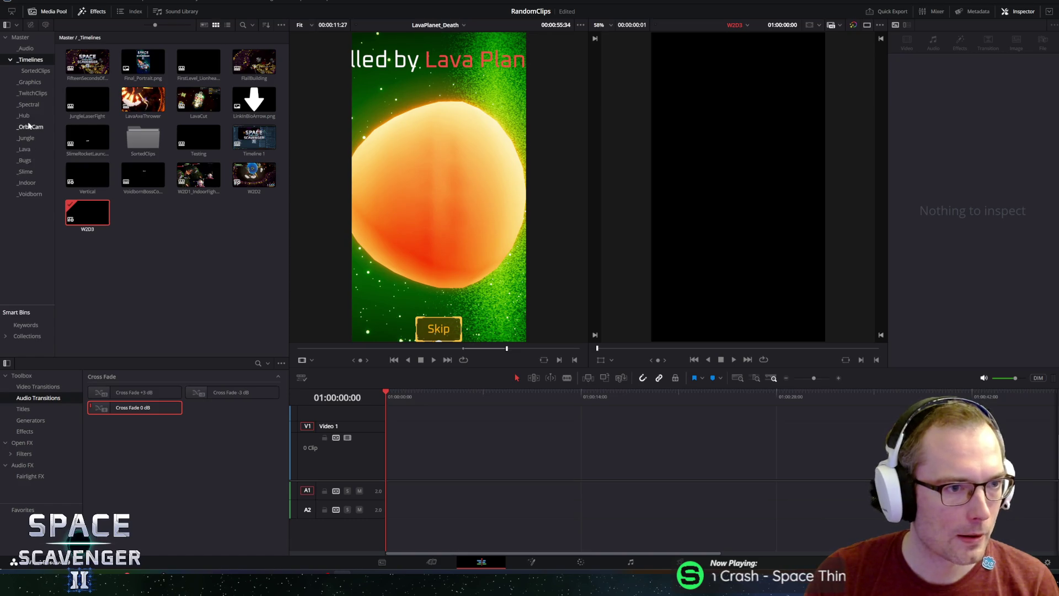
- Sort the media pool bins alphabetically by name
click(29, 104)
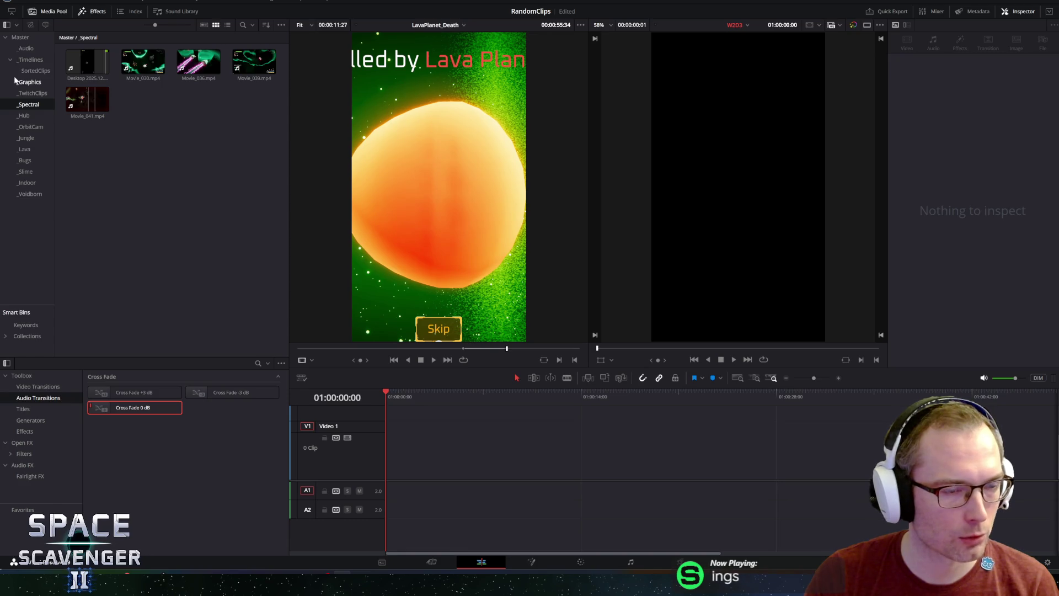
right_click(22, 60)
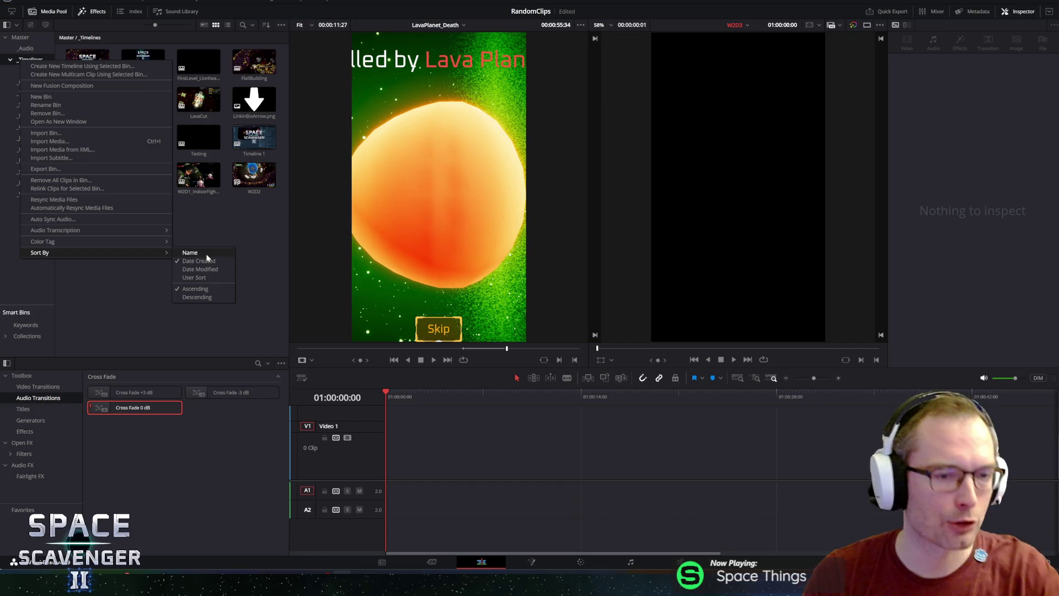
click(206, 259)
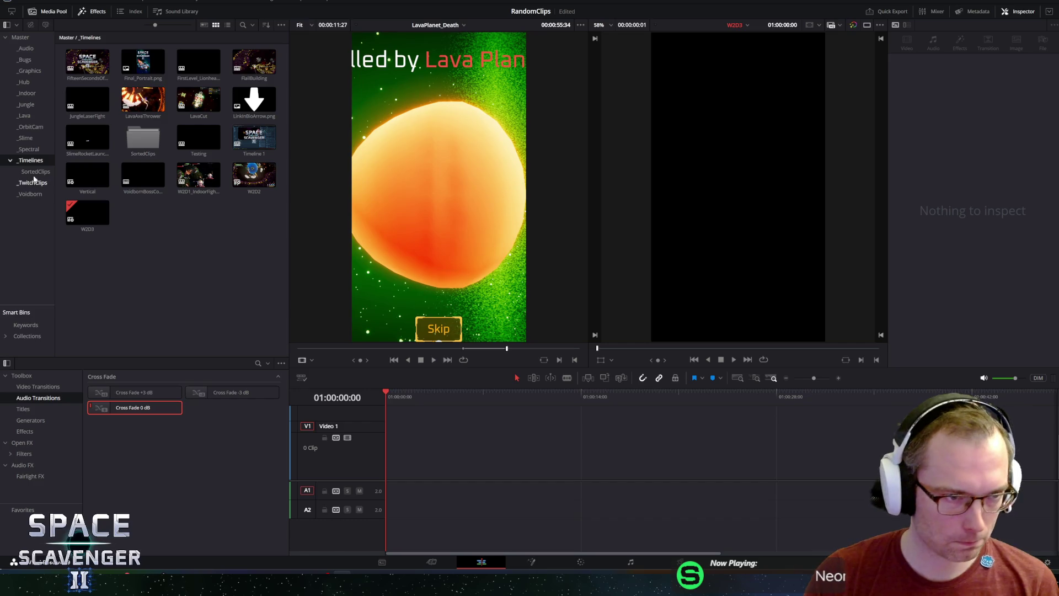
- Load Movie_036.mp4 from the _Spectral bin and drop it onto the empty timeline
click(28, 150)
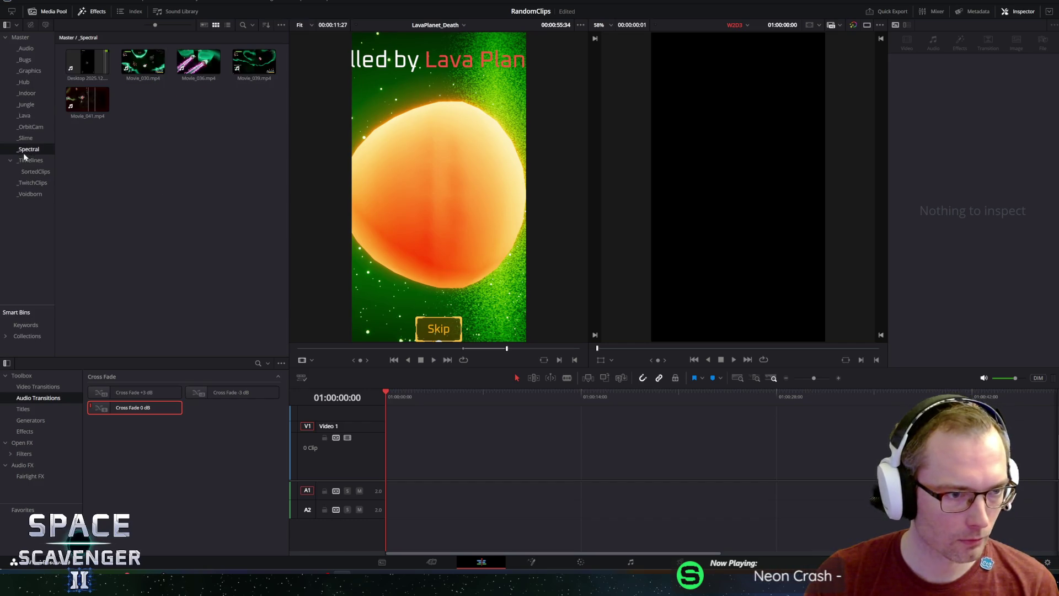
double_click(199, 55)
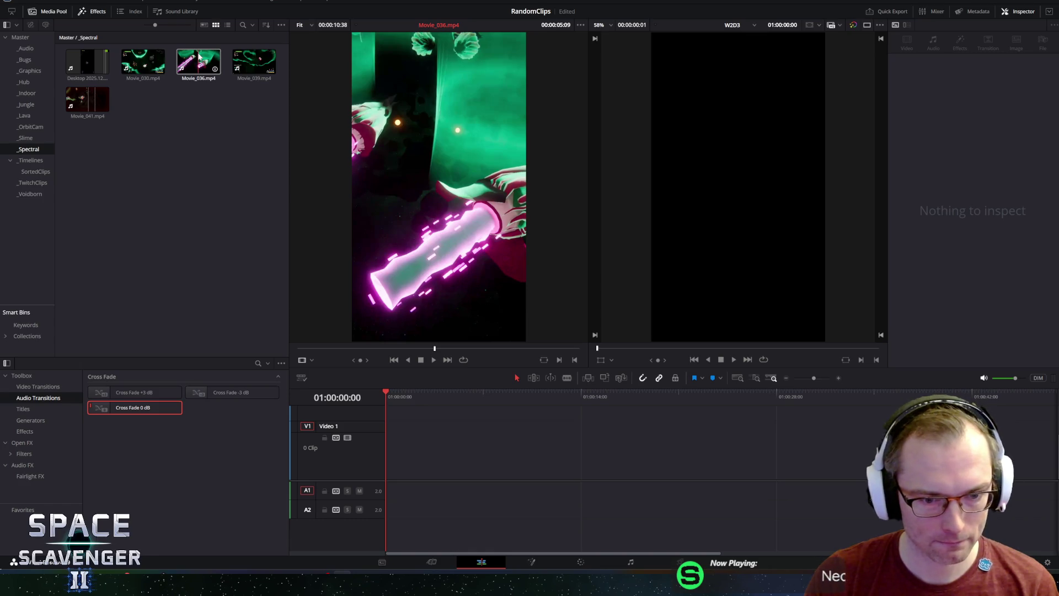
drag(204, 54, 409, 447)
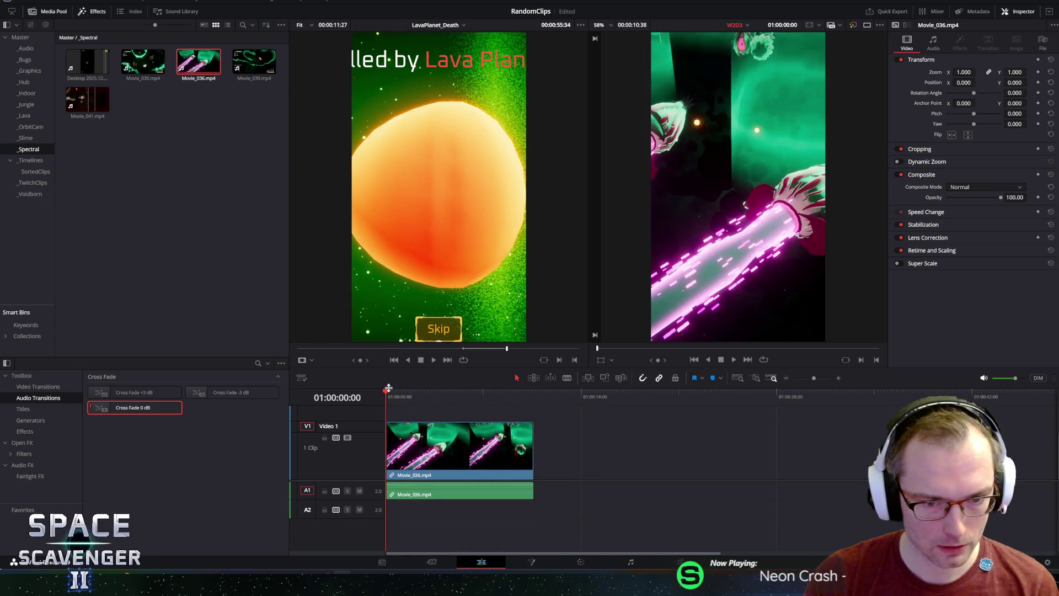
- Shift the Movie_036 framing left to Inspector Position X -95 and play it back
click(405, 399)
key(Home)
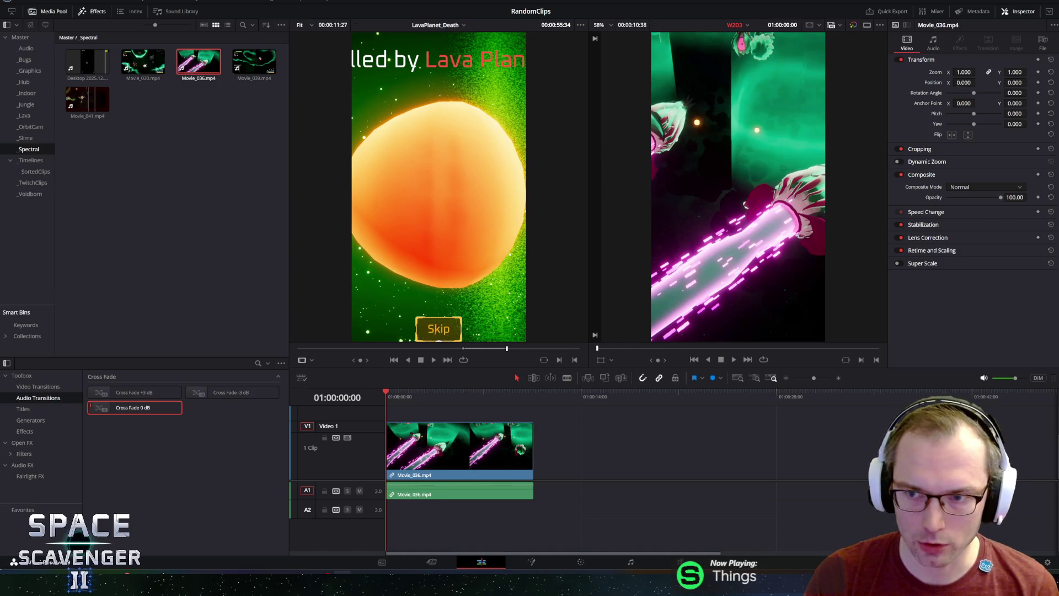
mouse_move(964, 82)
mouse_down()
mouse_move(977, 83)
mouse_move(959, 82)
mouse_up()
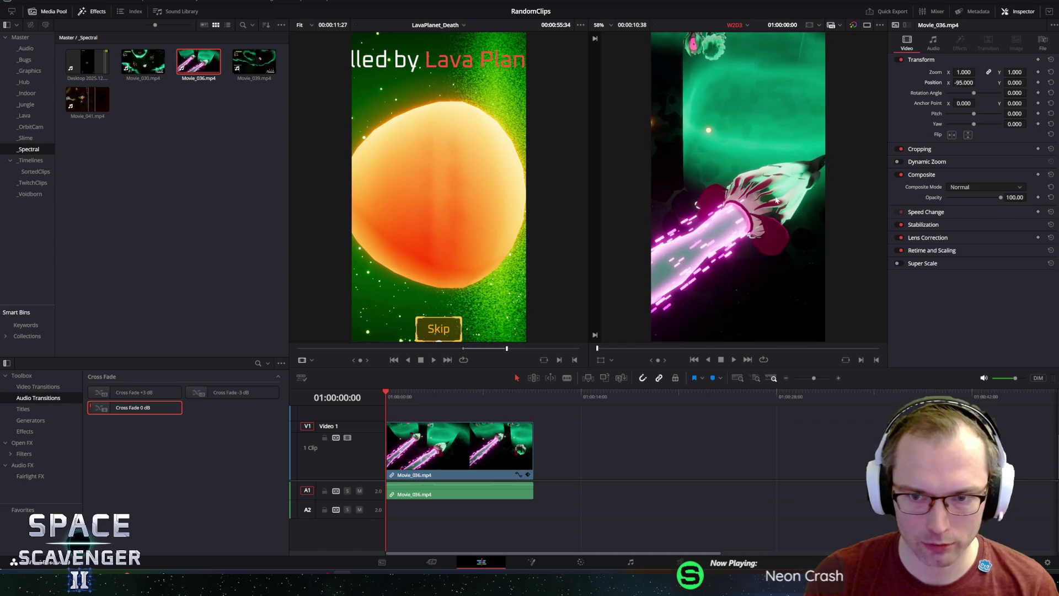
key(space)
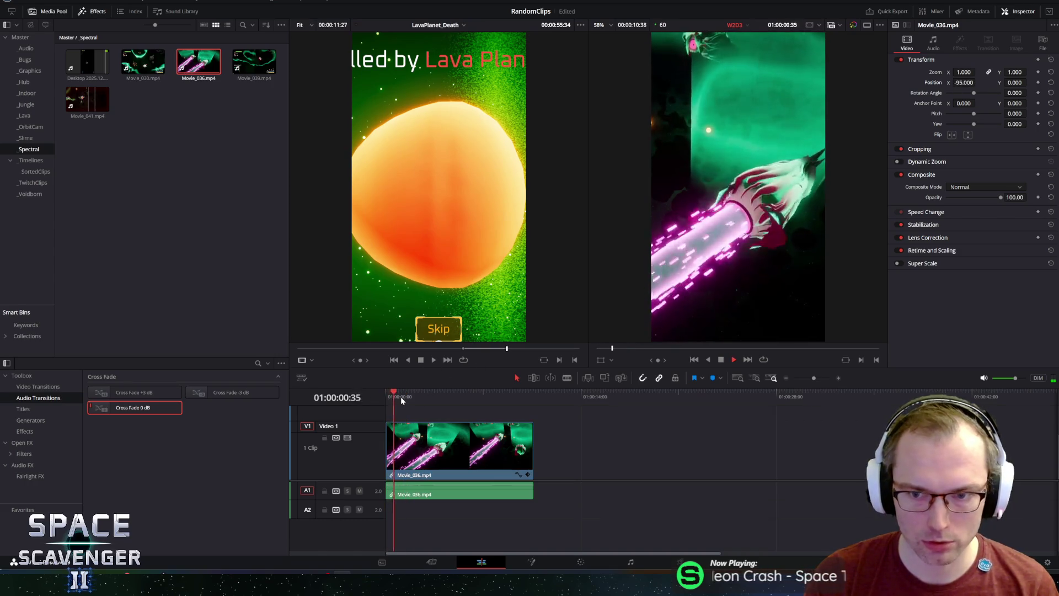
- Trim Movie_036 so it ends at 01:00:01:21
drag(531, 449, 417, 450)
key(Home)
key(space)
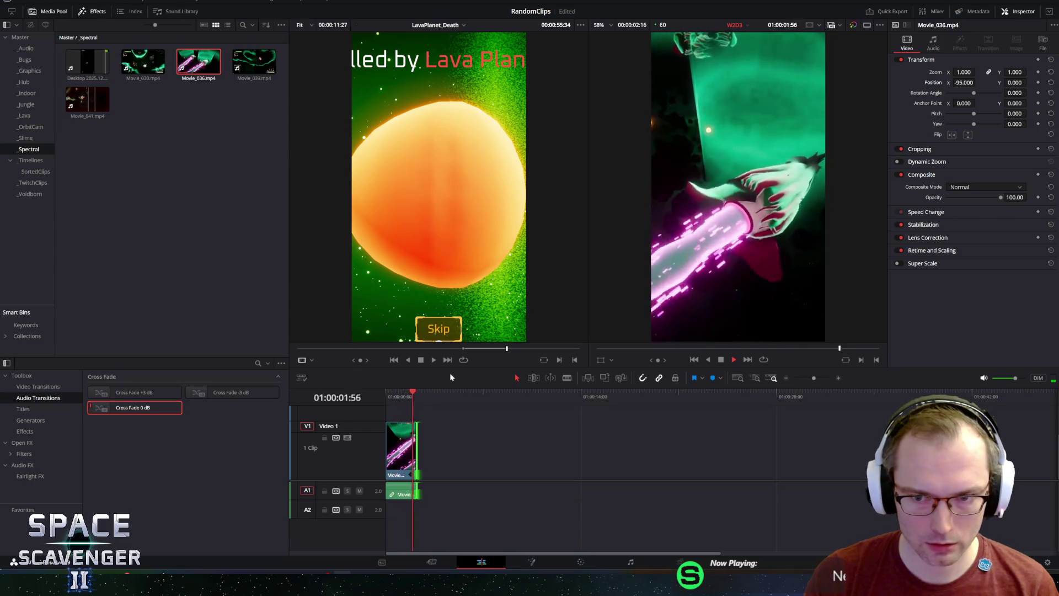
mouse_move(411, 393)
mouse_down()
mouse_move(382, 396)
mouse_move(404, 399)
mouse_up()
click(417, 446)
drag(414, 442, 406, 445)
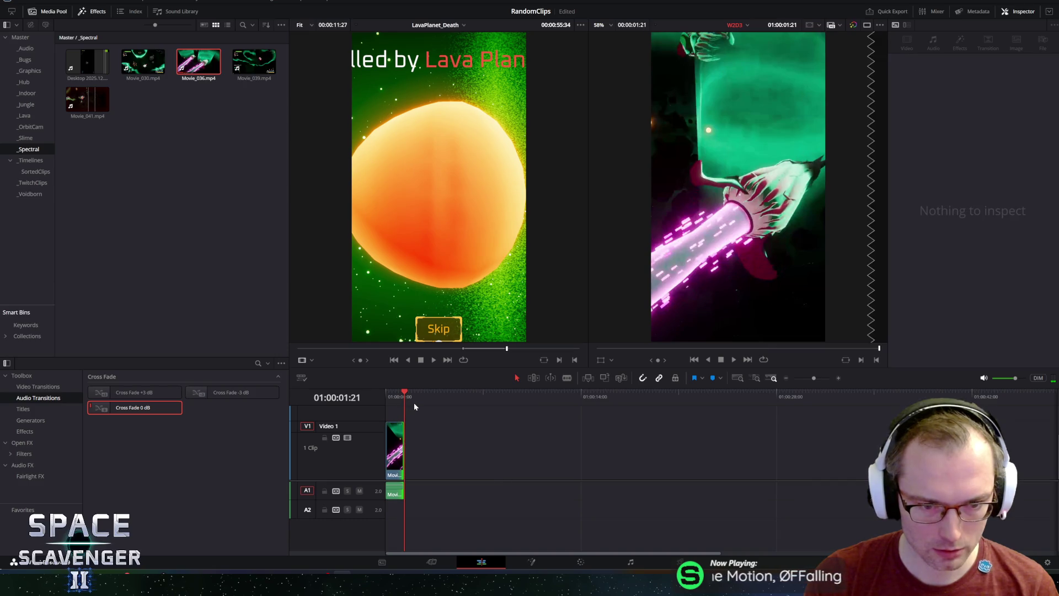
mouse_move(416, 302)
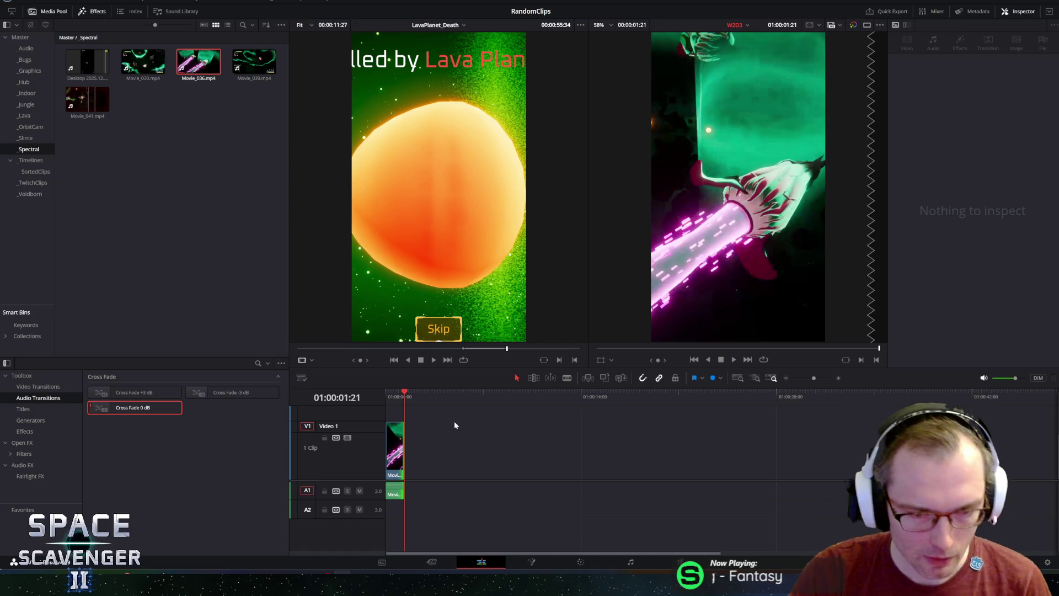
drag(398, 394, 385, 395)
key(space)
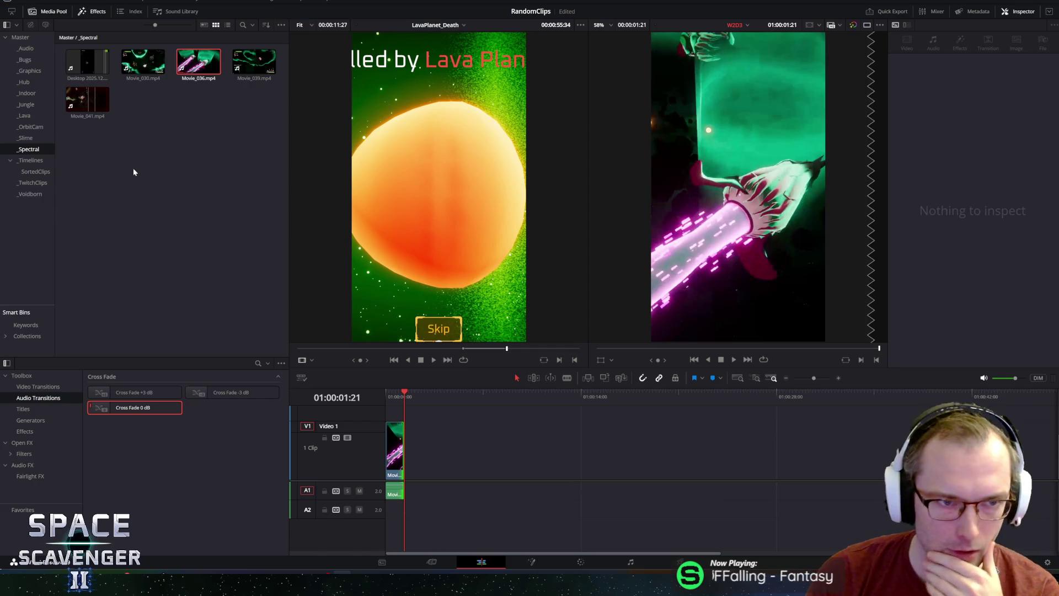
- Rename the Desktop gameplay recording clip to SpectralFight
click(81, 82)
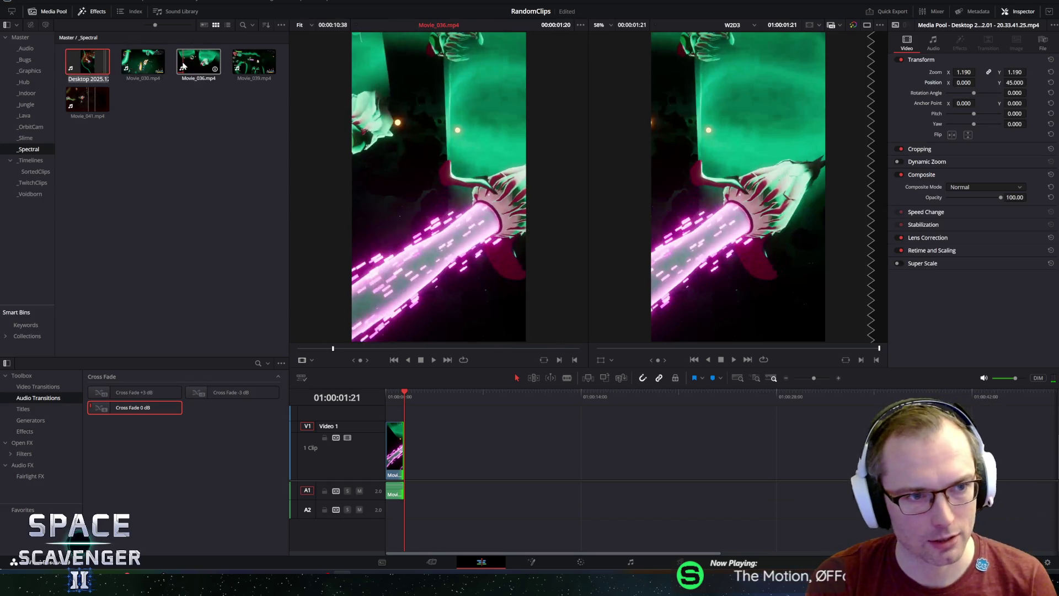
text(SpectralFight)
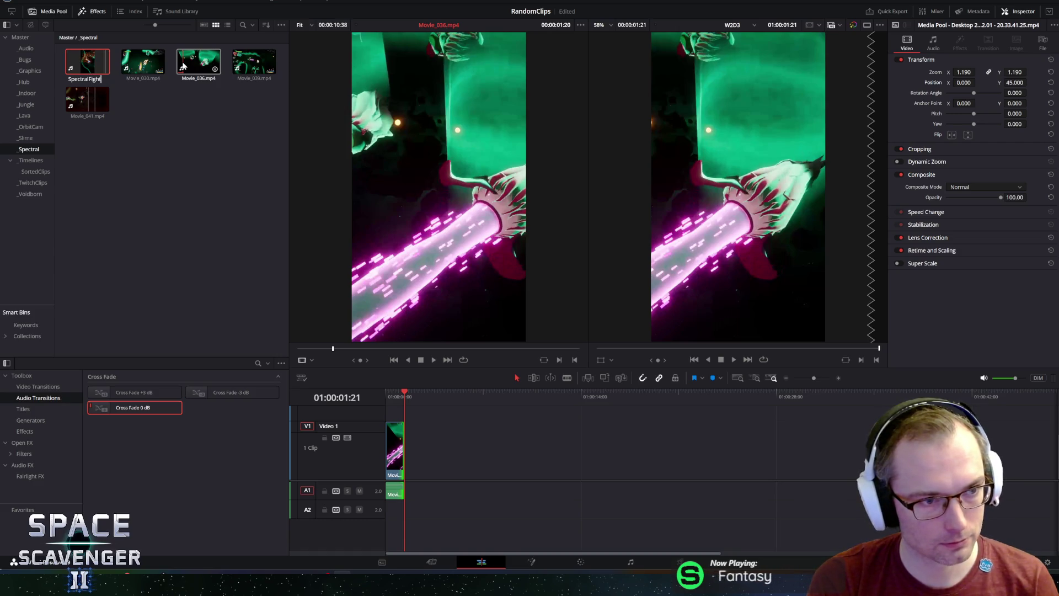
key(Return)
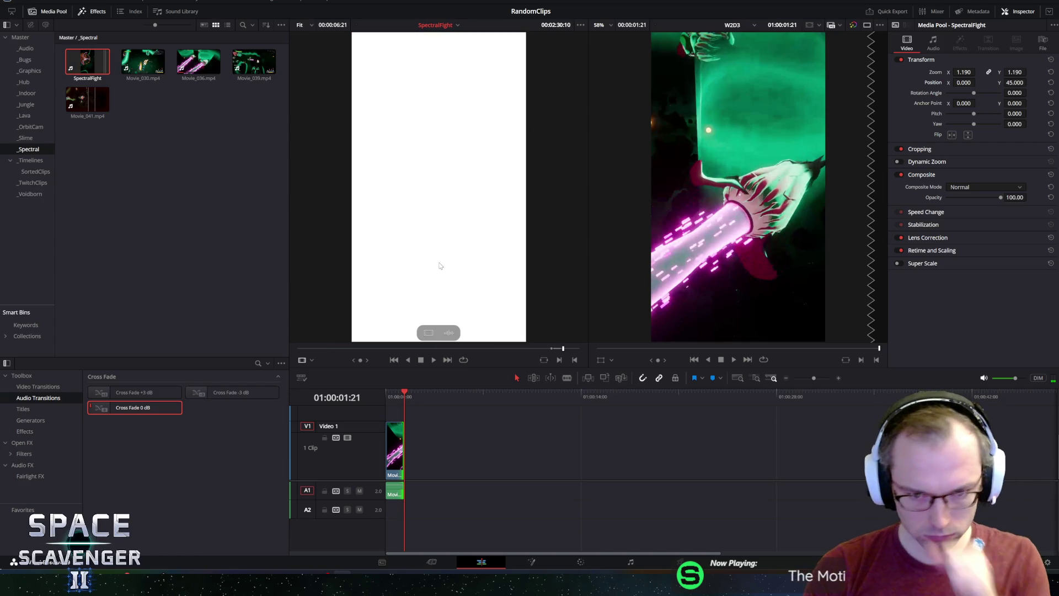
- Preview the SpectralFight clip in the source viewer
mouse_move(331, 348)
mouse_down()
mouse_move(301, 348)
mouse_move(351, 359)
mouse_up()
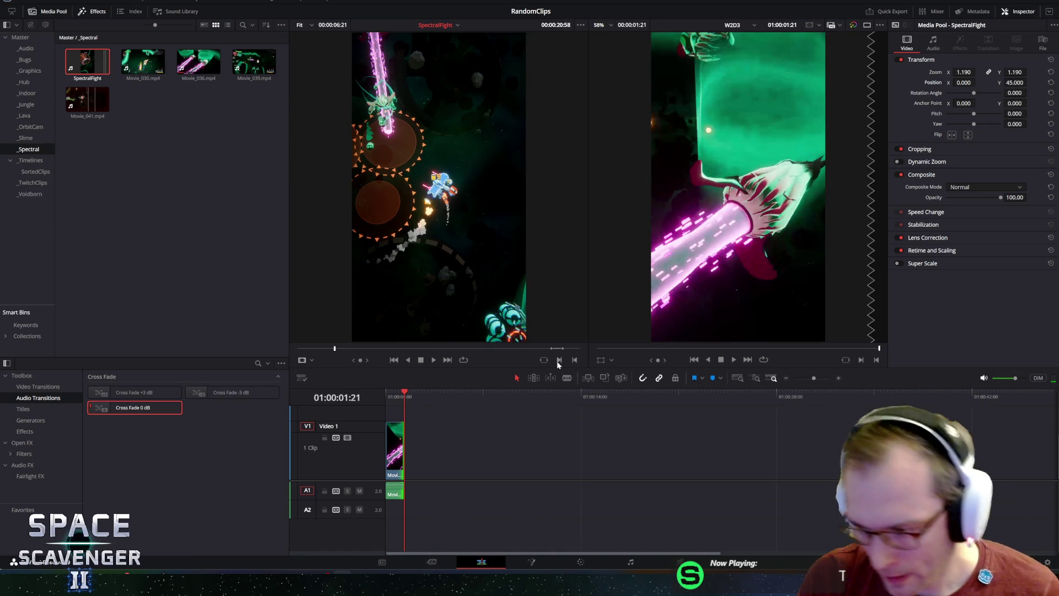
click(558, 361)
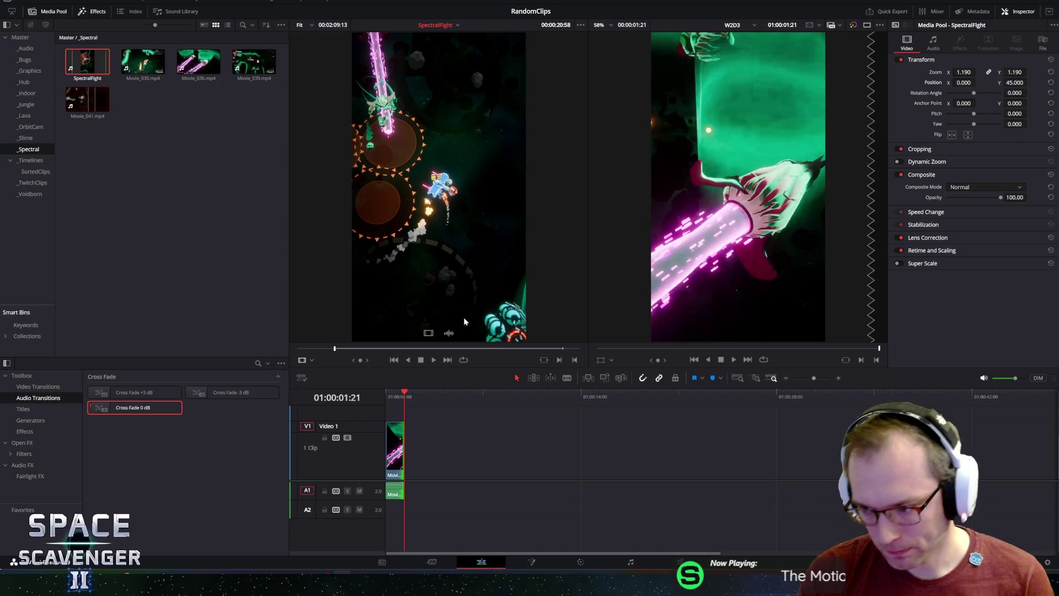
key(space)
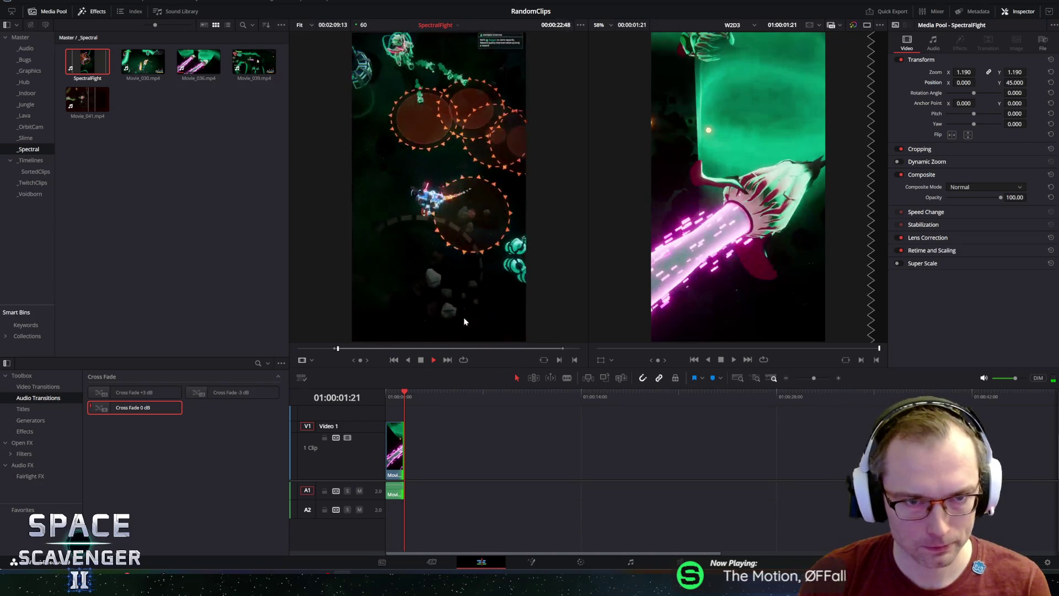
key(space)
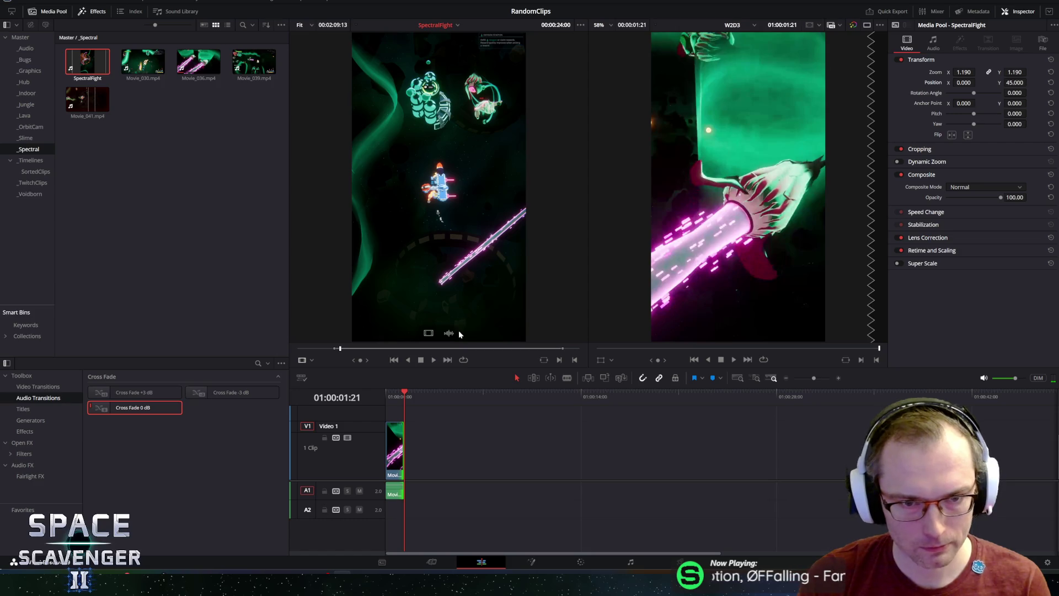
key(space)
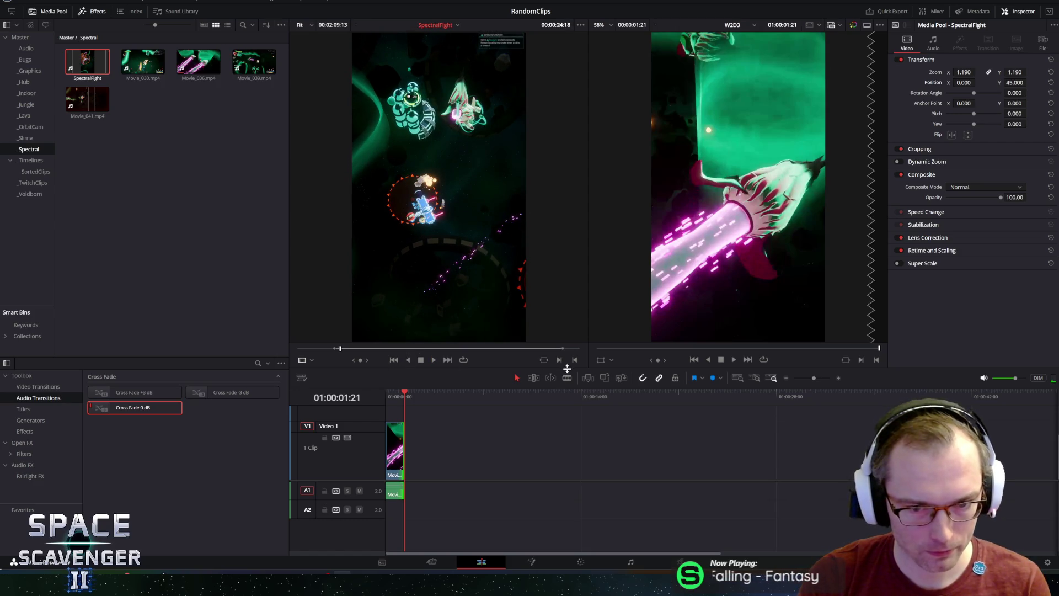
- Cue SpectralFight back to around 00:00:25, mark a section, and place it on the timeline
key(space)
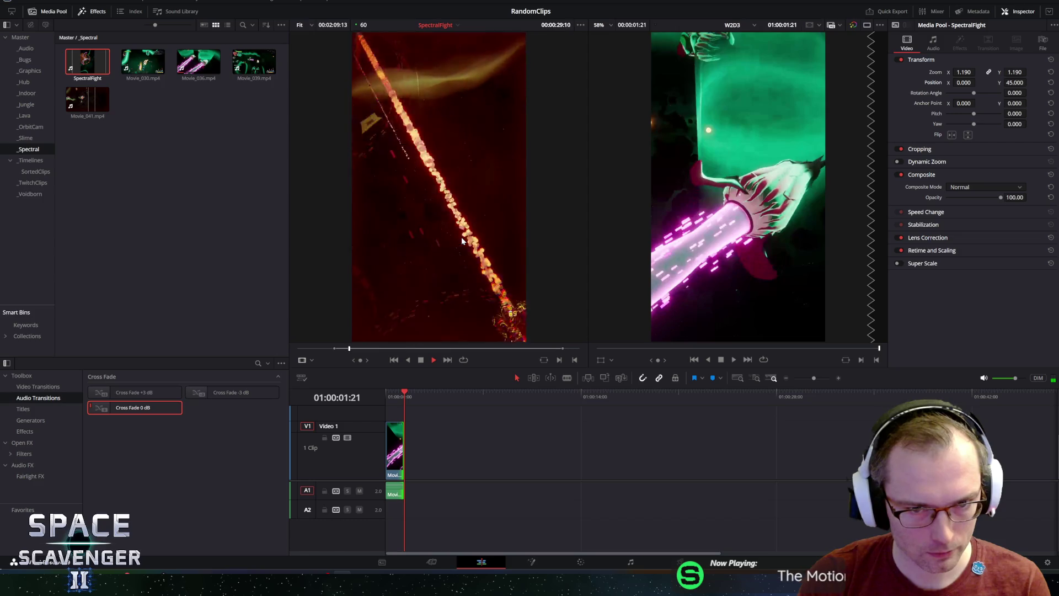
key(space)
mouse_move(348, 353)
mouse_down()
mouse_move(342, 359)
mouse_move(369, 360)
mouse_up()
click(354, 360)
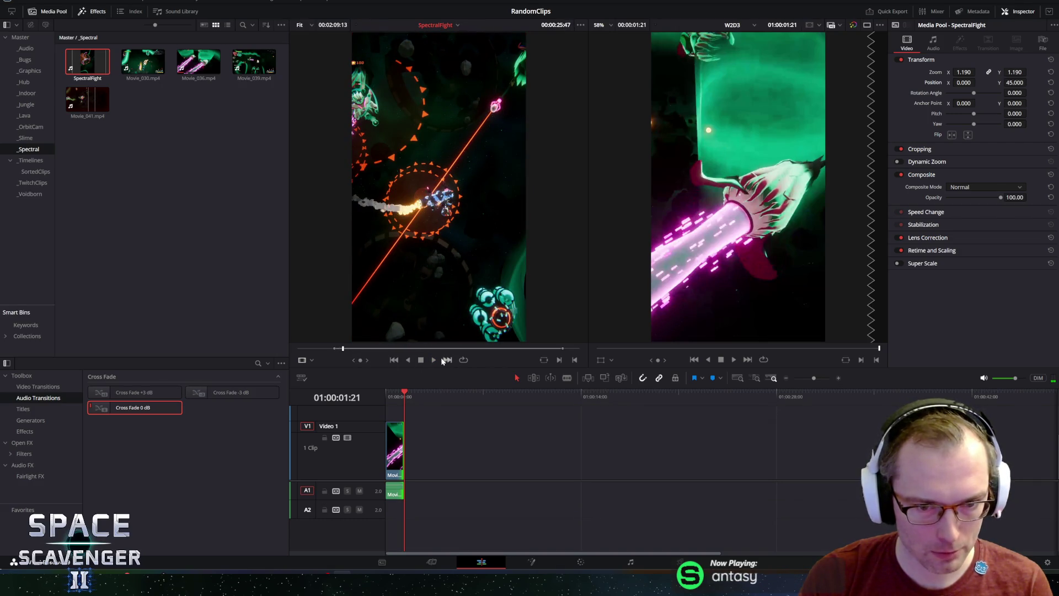
click(575, 359)
mouse_move(499, 331)
mouse_down()
mouse_move(441, 441)
mouse_move(407, 439)
mouse_move(719, 455)
mouse_up()
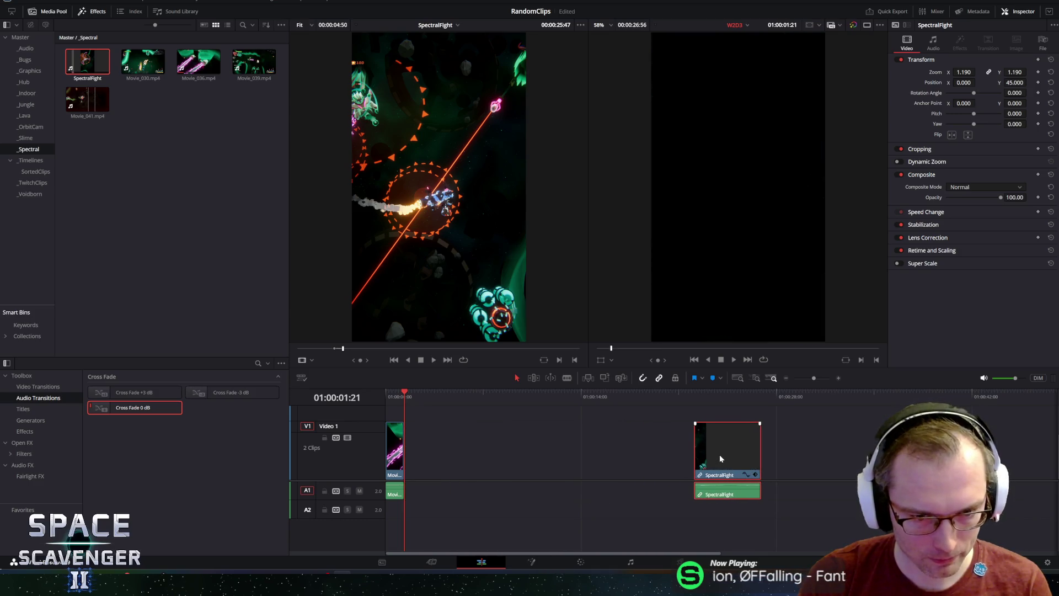
- Drop a Text+ title from the _Graphics bin onto V3 near the timeline start
click(396, 392)
click(30, 73)
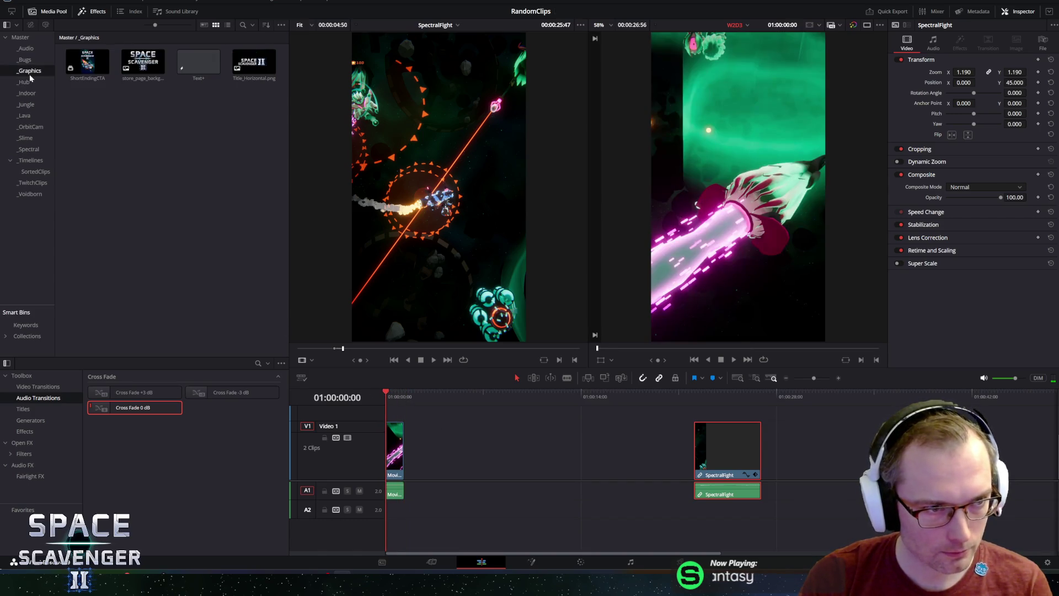
mouse_move(199, 61)
mouse_down()
mouse_move(353, 393)
mouse_move(401, 421)
mouse_up()
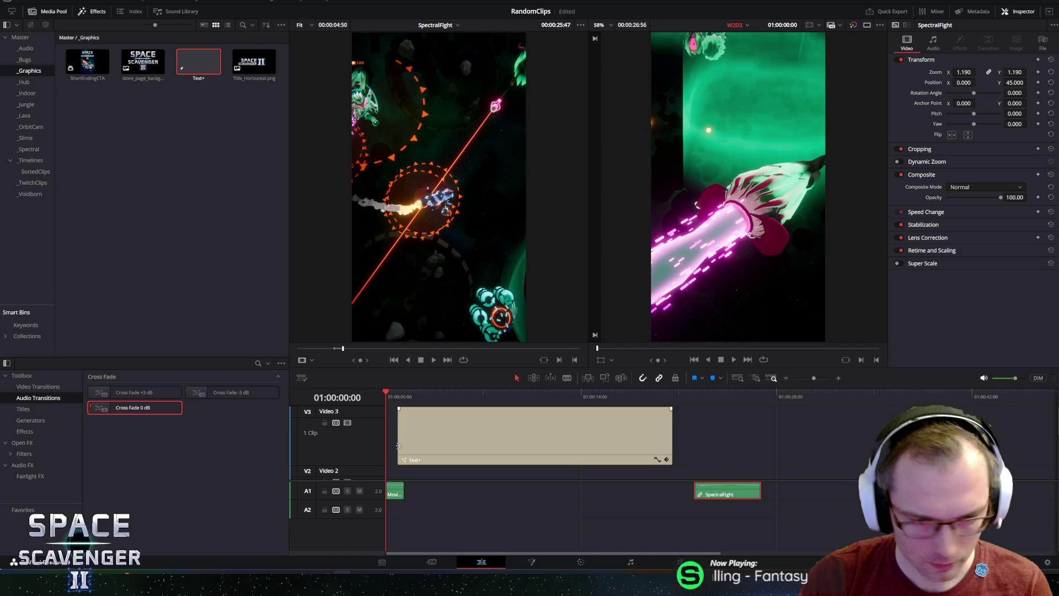
- Move the Text+ clip to the timeline start and shorten its duration
key(ctrl+z)
key(ctrl+shift+z)
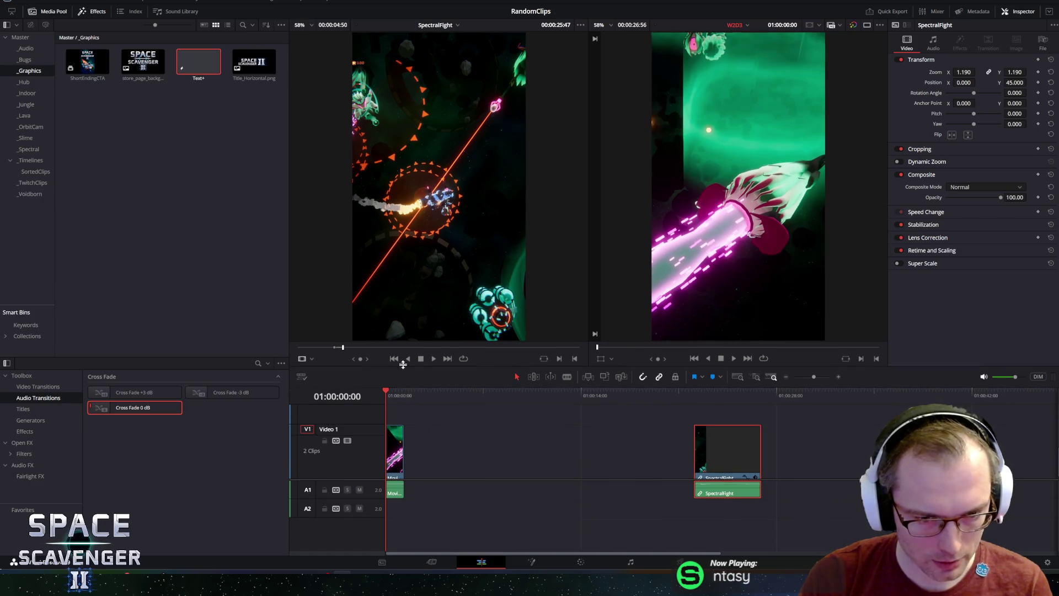
mouse_move(424, 414)
mouse_down()
mouse_move(416, 446)
mouse_move(412, 436)
mouse_up()
key(space)
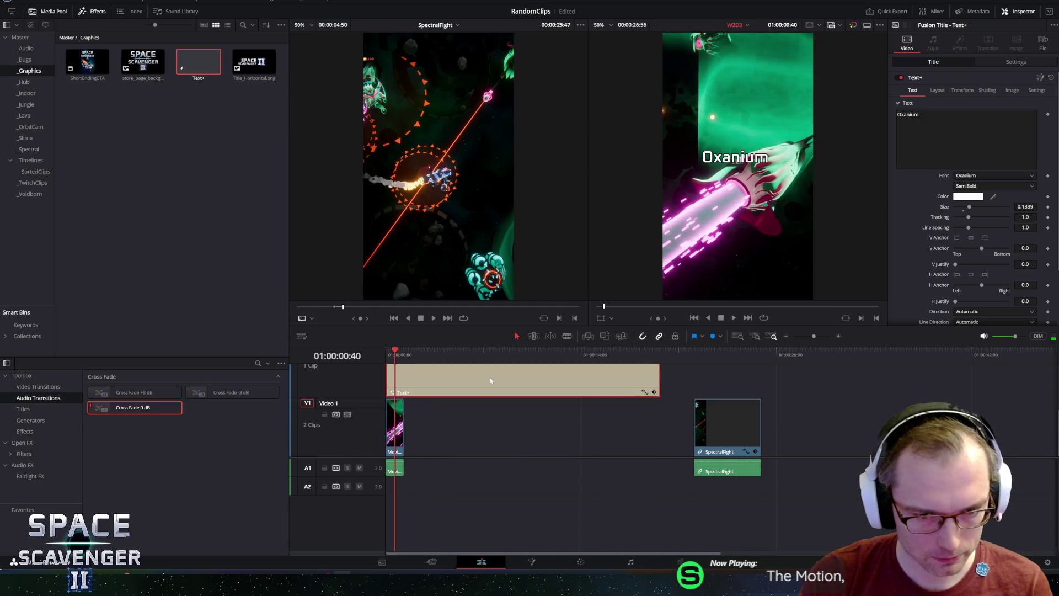
drag(658, 381, 443, 380)
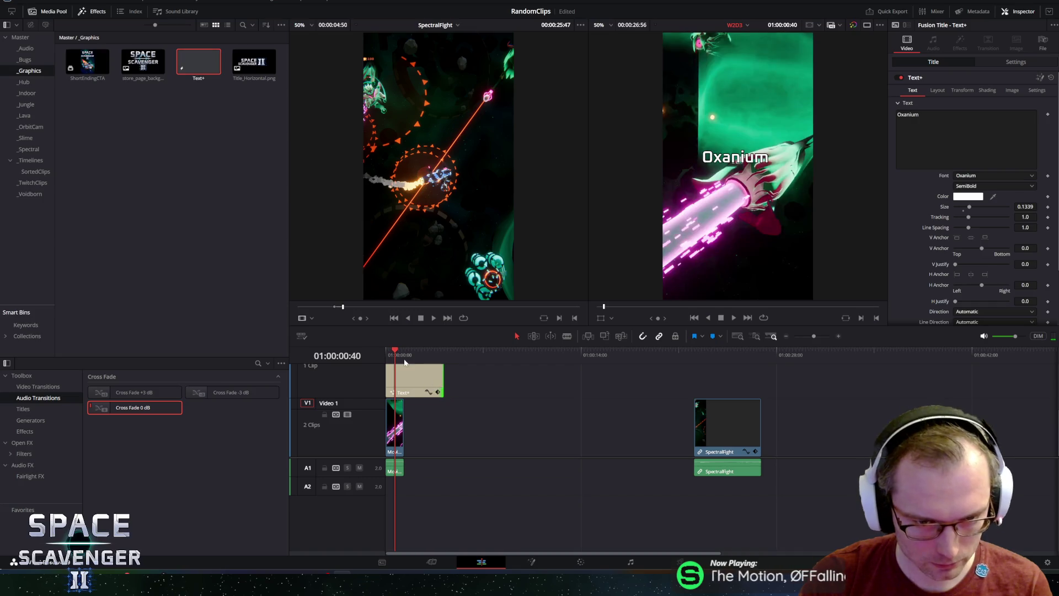
click(398, 354)
key(Home)
- Enter the caption 'Trying to balance' / 'my new Ghost area' and move the title toward the top
click(742, 130)
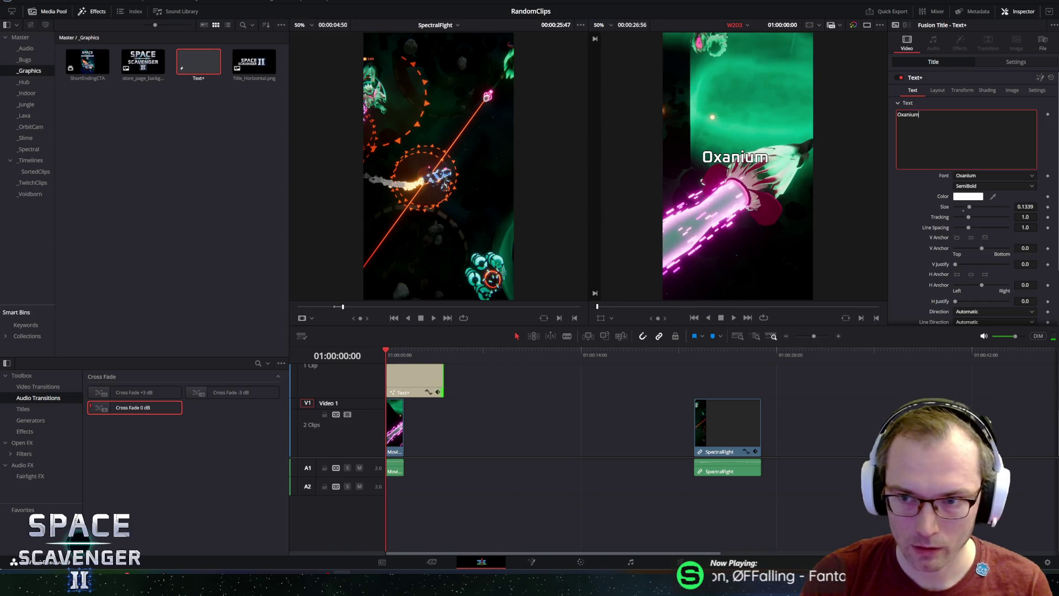
text(Try)
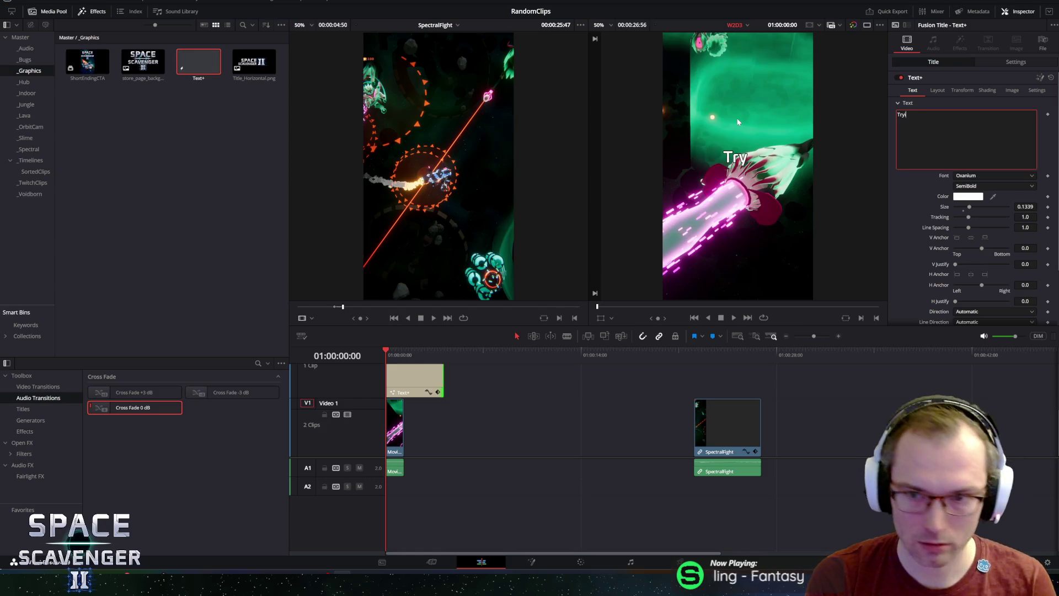
text(ing to balance)
key(Return)
text(my new)
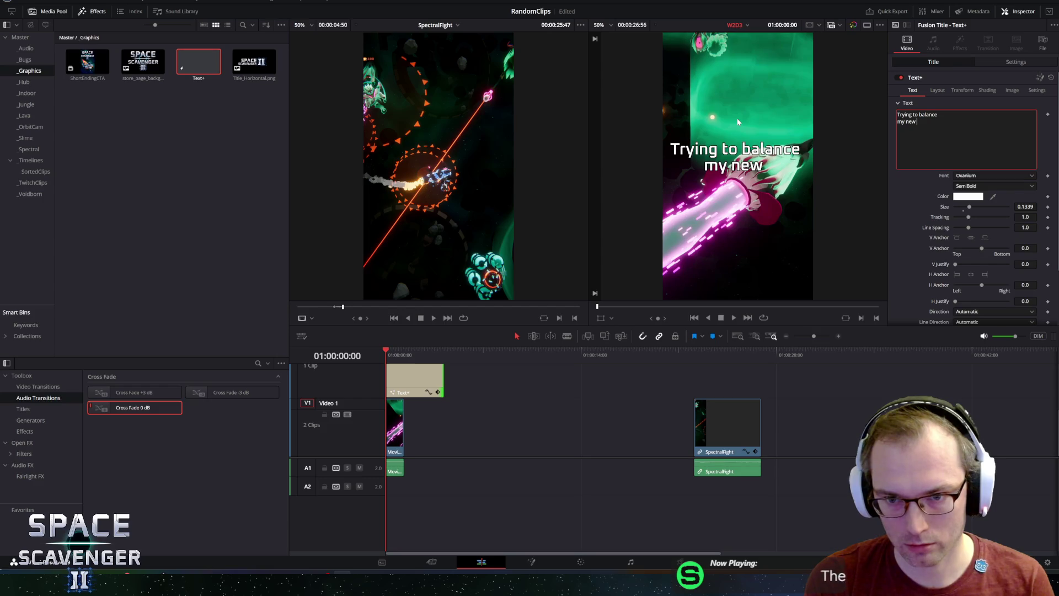
text( Spectral)
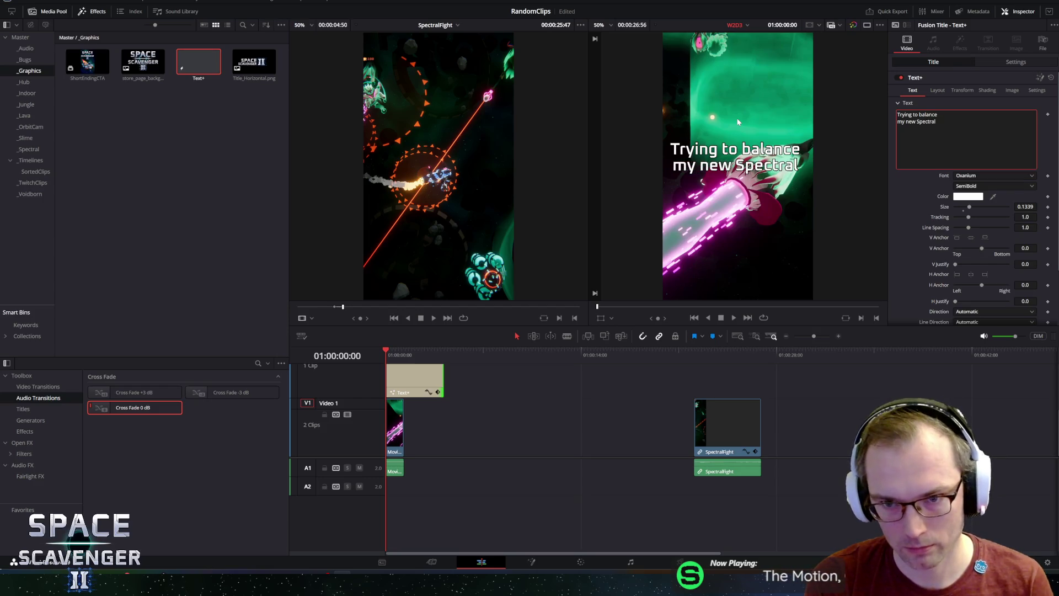
key(BackSpace)
key(BackSpace)
key(BackSpace)
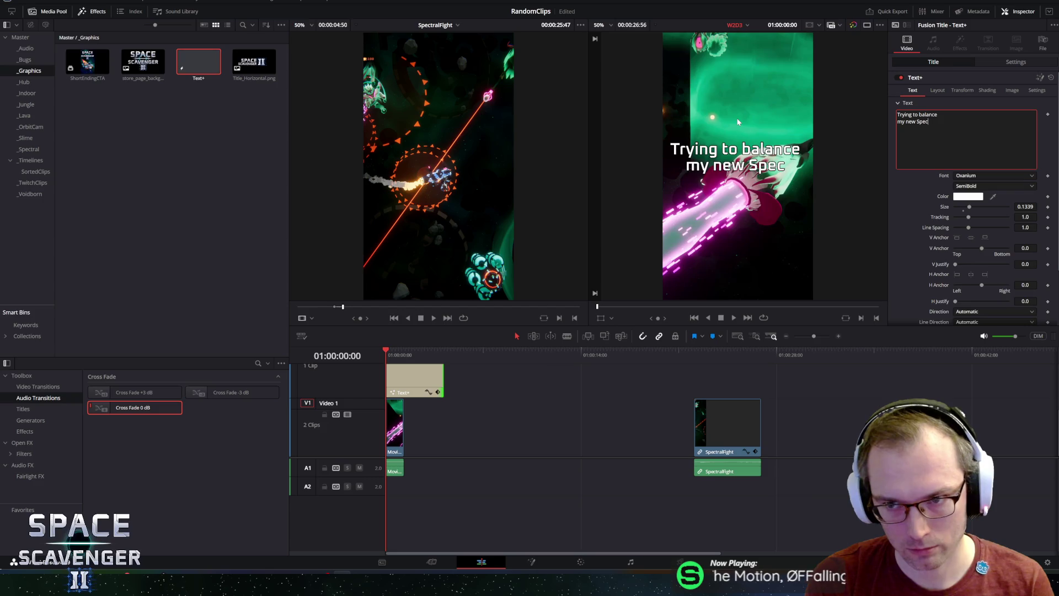
key(BackSpace)
text(Ghost area)
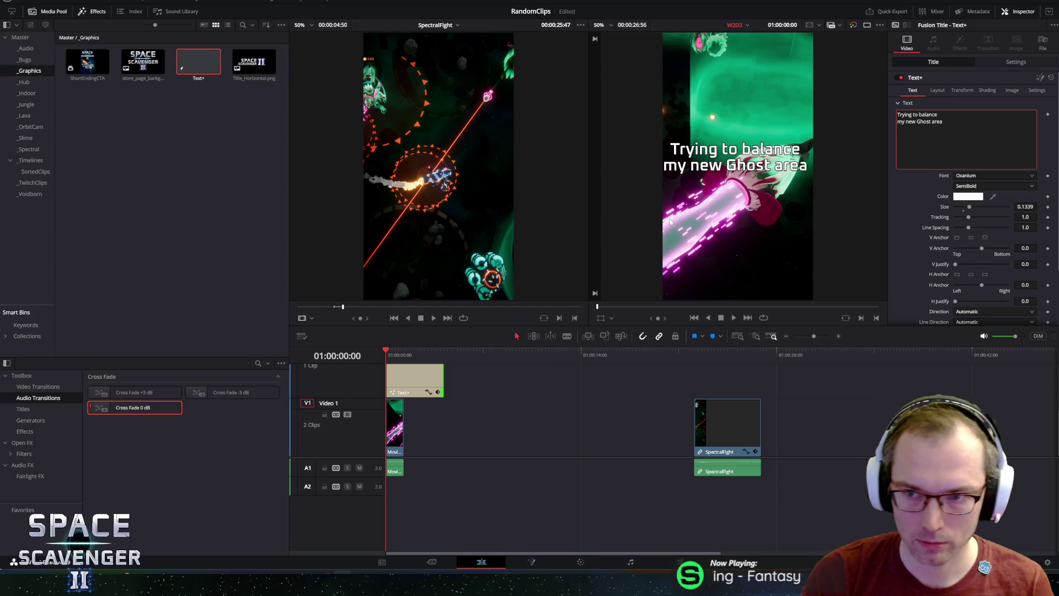
click(599, 318)
drag(684, 220, 686, 138)
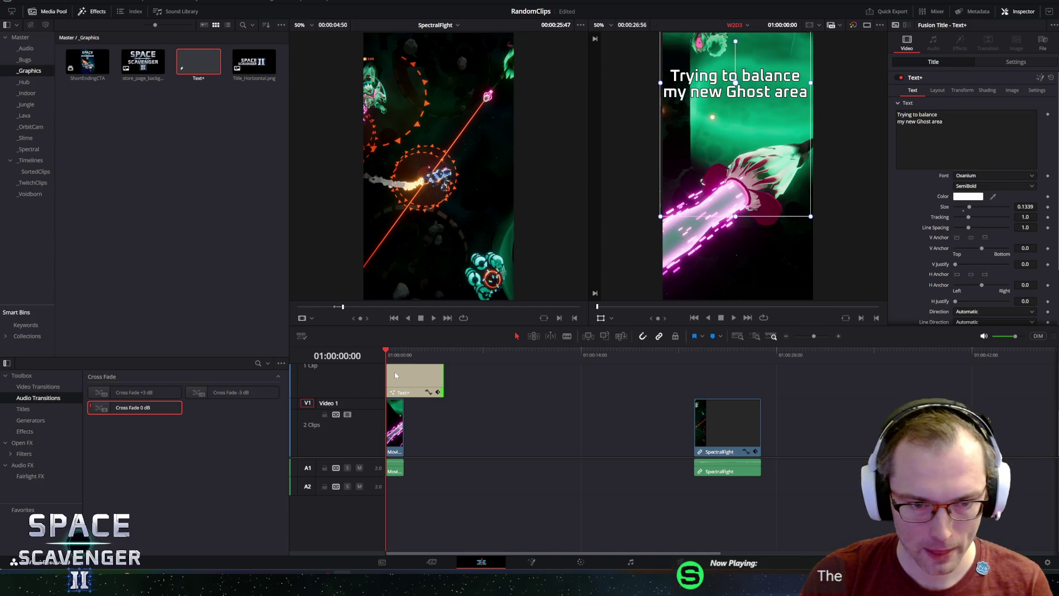
- Shorten the title clip further and slide the SpectralFight clip earlier on the timeline
mouse_move(442, 381)
mouse_down()
mouse_move(400, 379)
mouse_move(416, 380)
mouse_up()
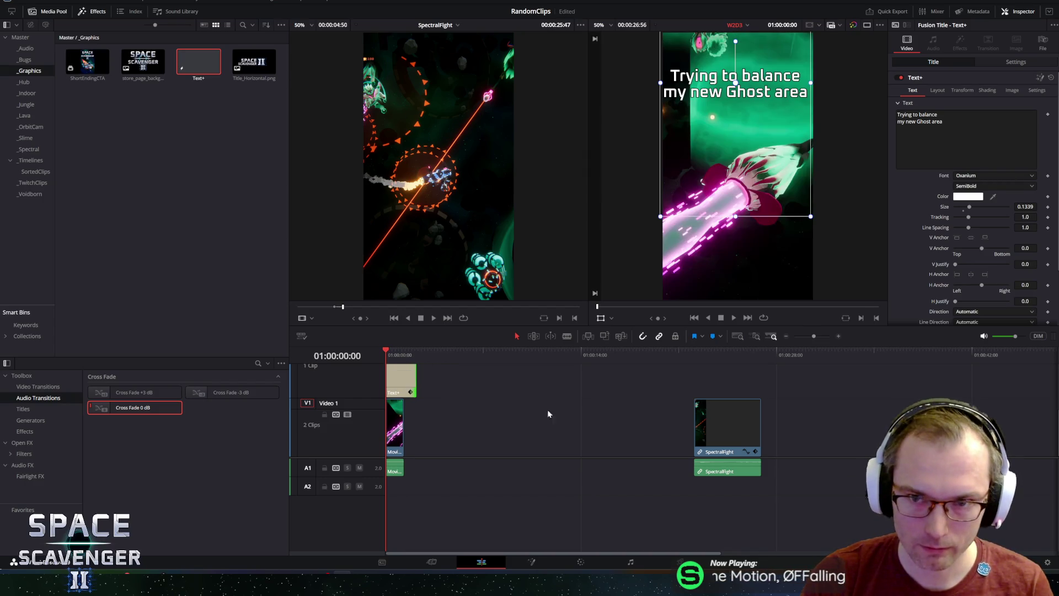
key(space)
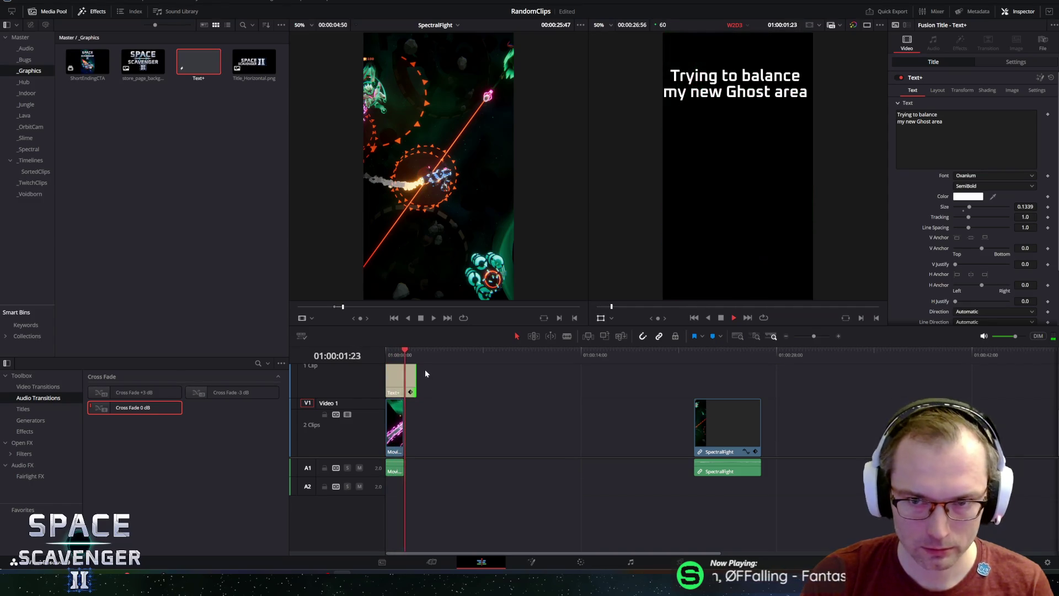
key(space)
mouse_move(716, 421)
mouse_down()
mouse_move(429, 416)
mouse_move(653, 426)
mouse_up()
- Clear the source clip's in/out marks and play it to find the next section
drag(359, 316, 388, 311)
key(alt+x)
key(space)
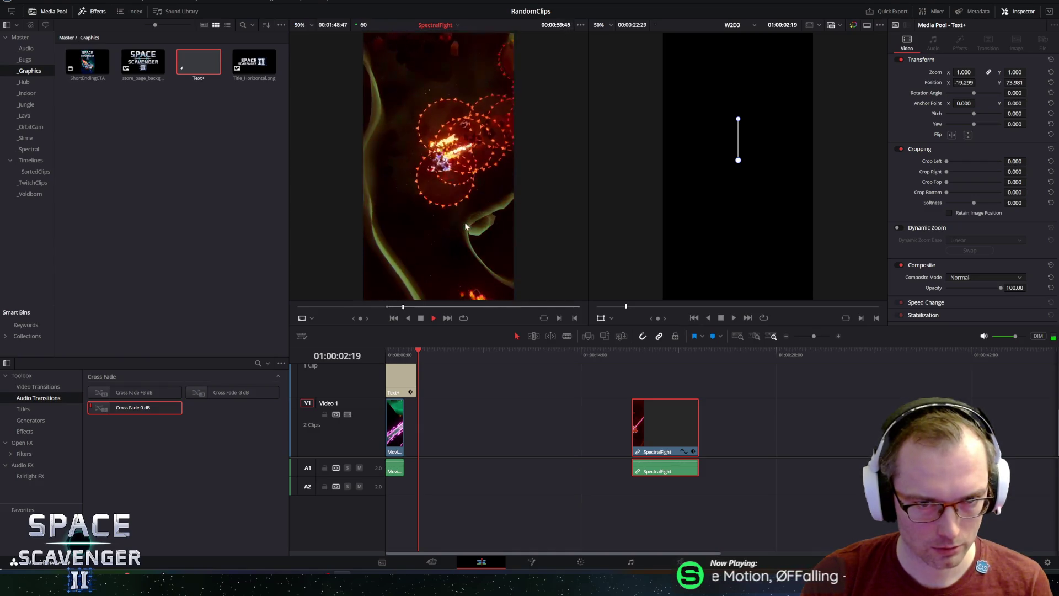
- Place the new SpectralFight section on V1 directly after the Movie_036 opener
key(space)
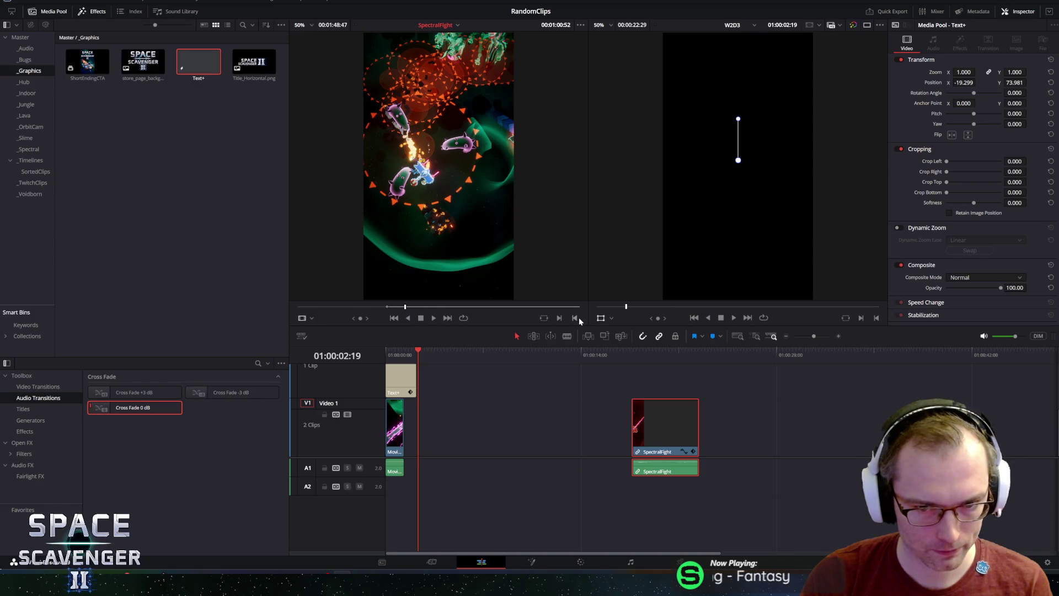
drag(549, 314, 432, 400)
mouse_move(415, 435)
mouse_down()
mouse_move(428, 434)
mouse_move(407, 437)
mouse_up()
click(408, 434)
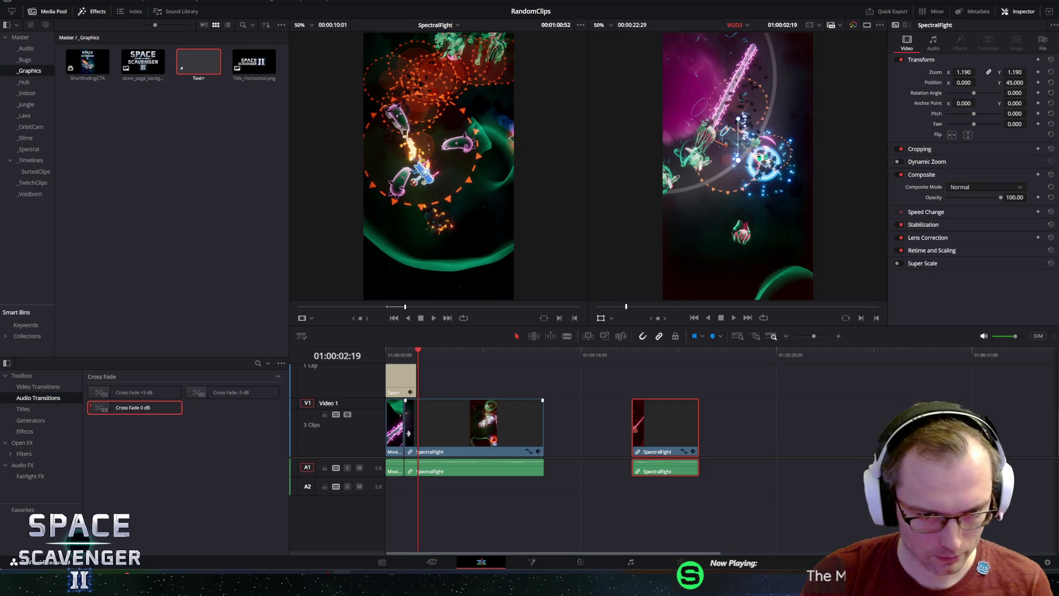
- Scrub across the new cut to check it, then select the first title clip
click(413, 352)
drag(412, 352, 416, 351)
click(434, 352)
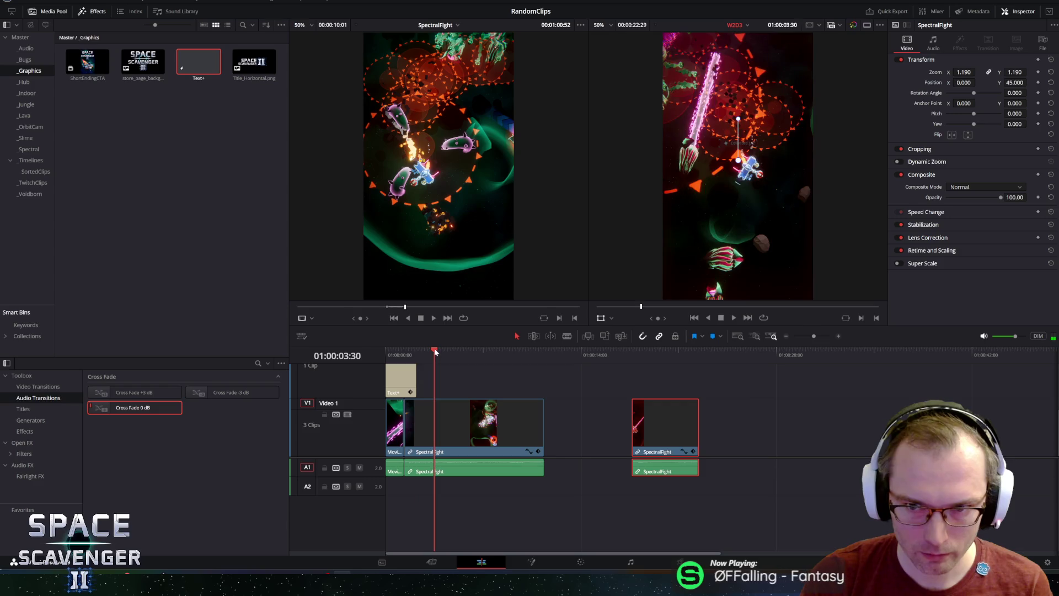
click(399, 375)
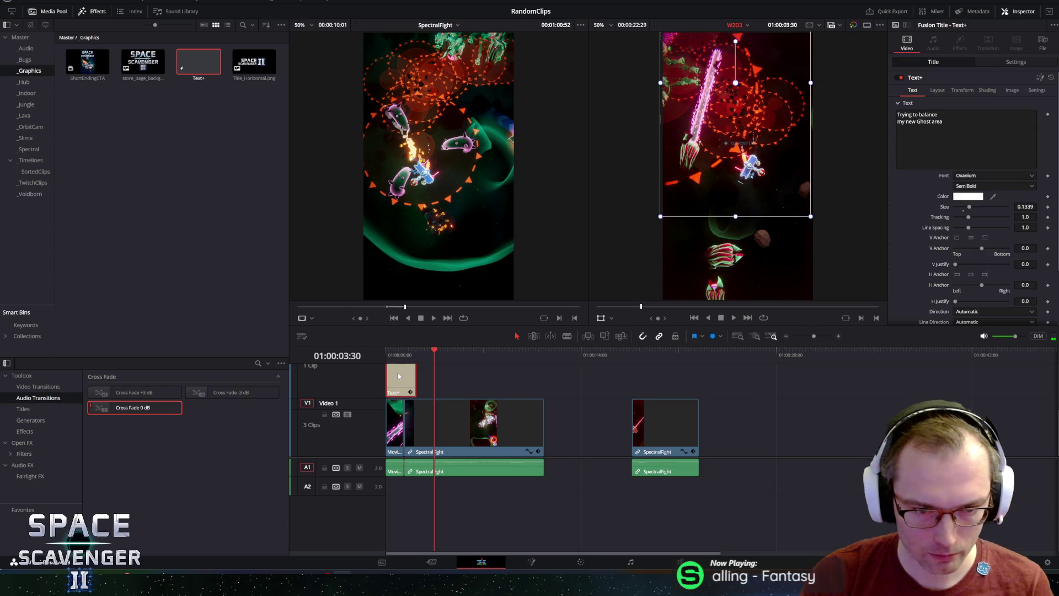
- Paste a title copy after the first, retitle it 'I may have gone TOO FAR', and replay
key(ctrl+v)
drag(447, 379, 430, 377)
click(430, 351)
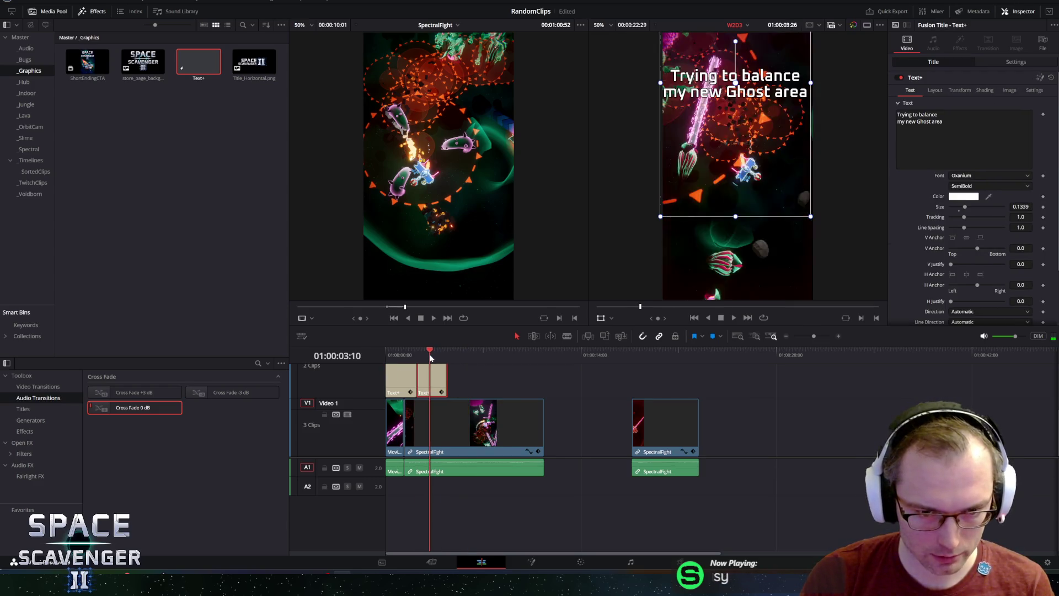
click(728, 107)
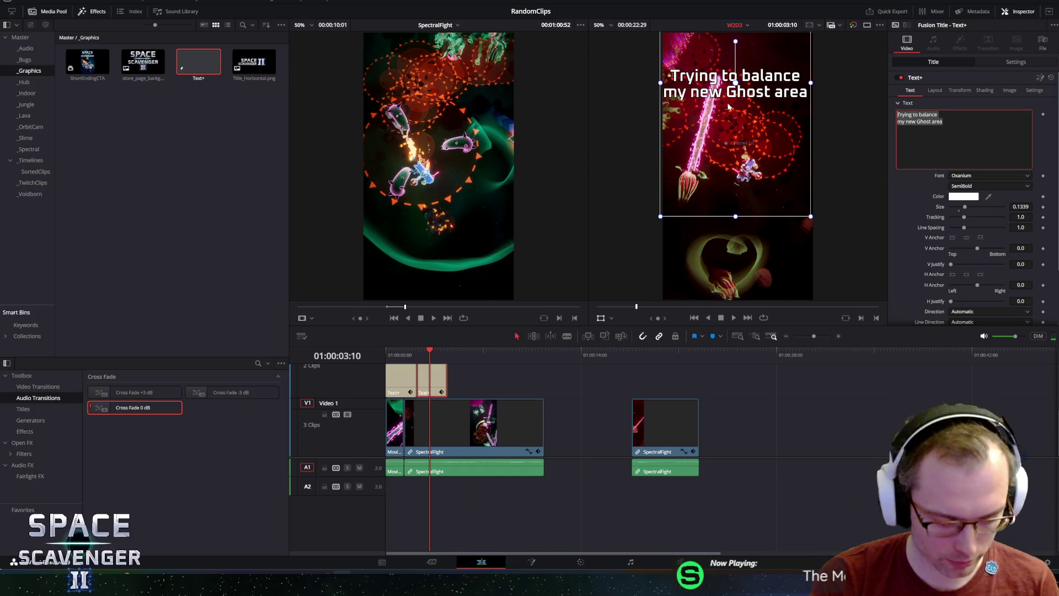
key(BackSpace)
text(I may have)
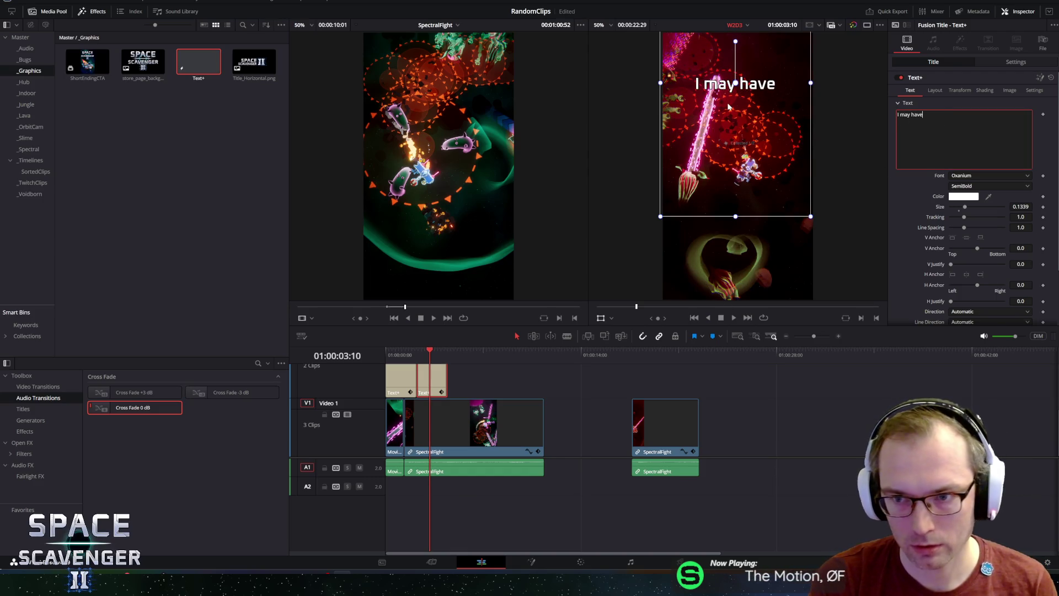
text( gone)
key(Return)
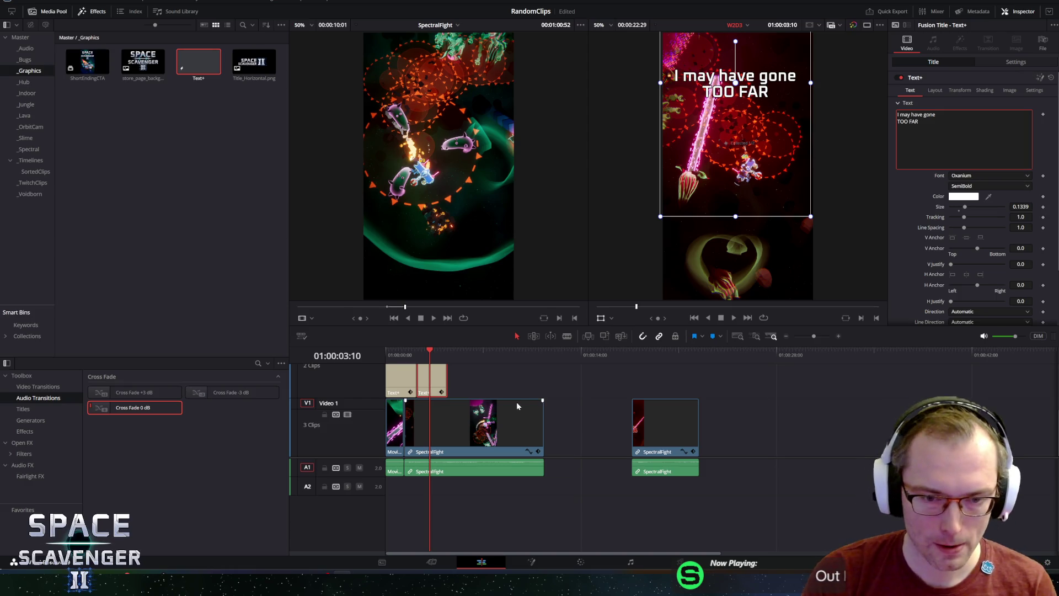
key(Home)
key(space)
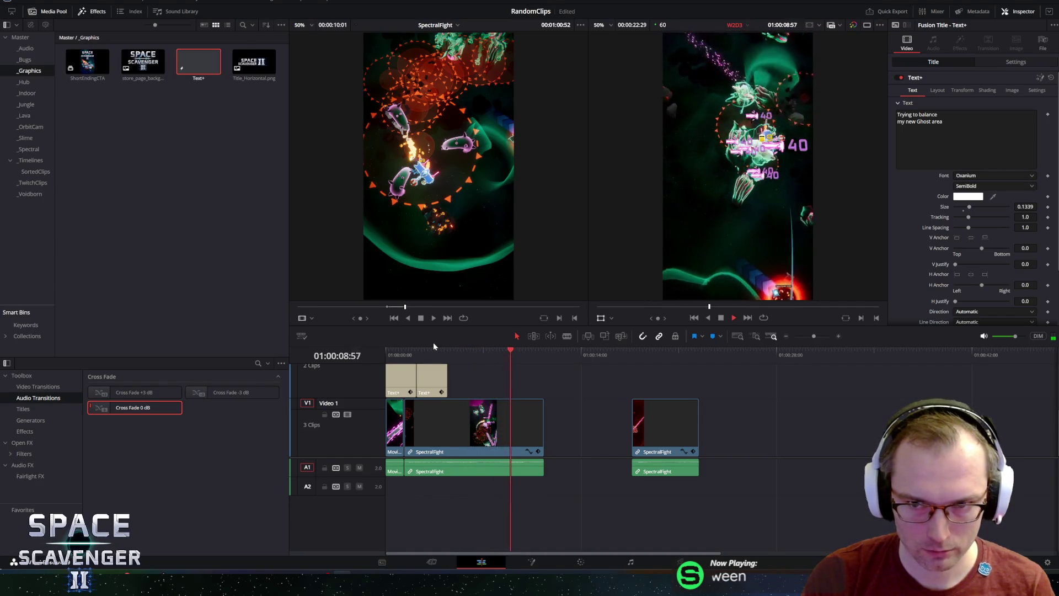
- Push the last SpectralFight clip later on the timeline and rewind the source gameplay clip
key(space)
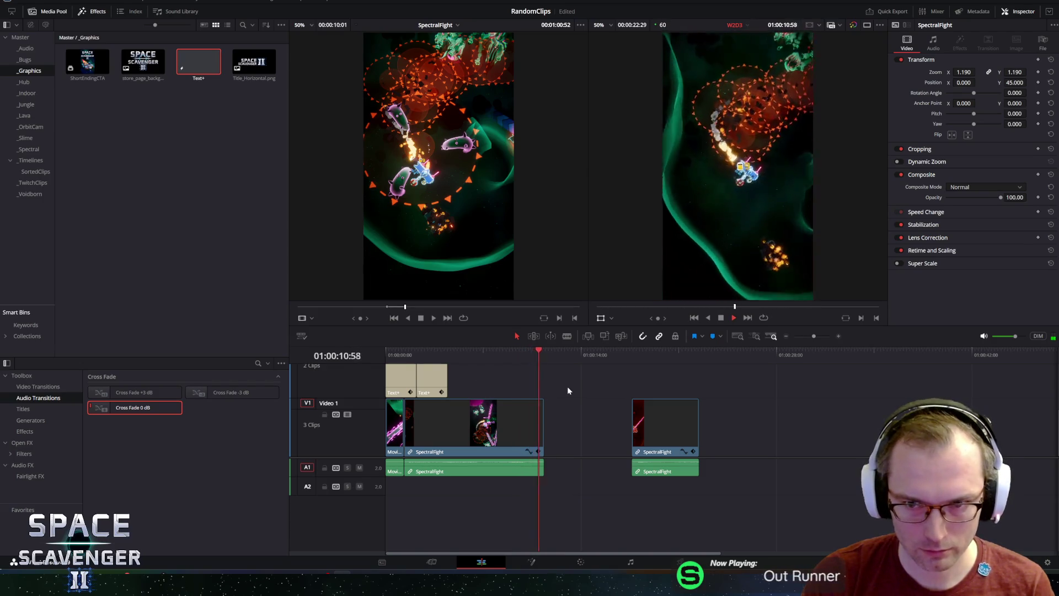
mouse_move(661, 426)
mouse_down()
mouse_move(580, 426)
mouse_move(736, 427)
mouse_up()
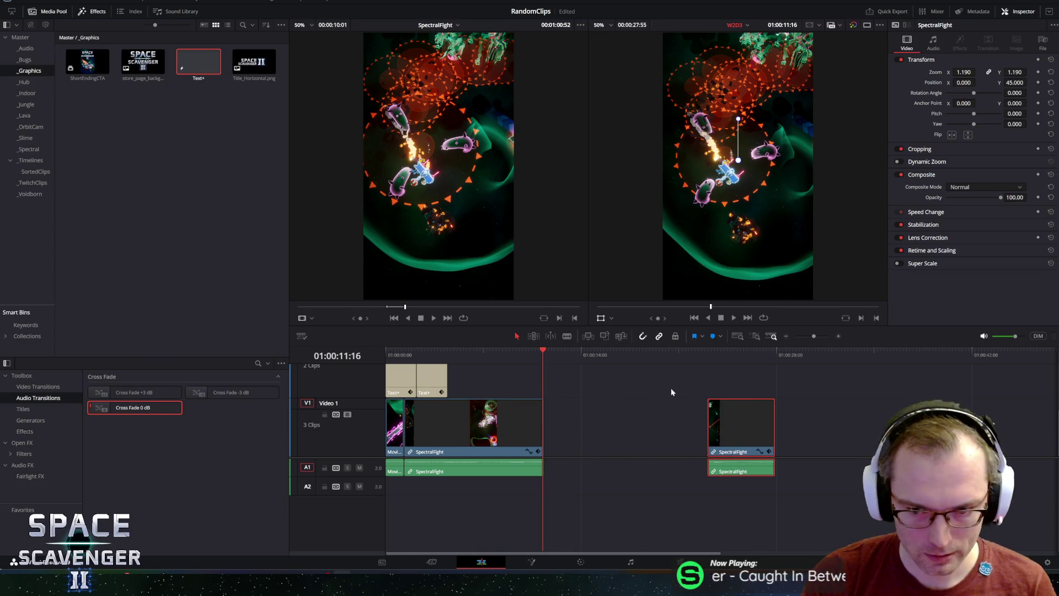
mouse_move(372, 309)
mouse_down()
mouse_move(348, 308)
mouse_move(354, 318)
mouse_up()
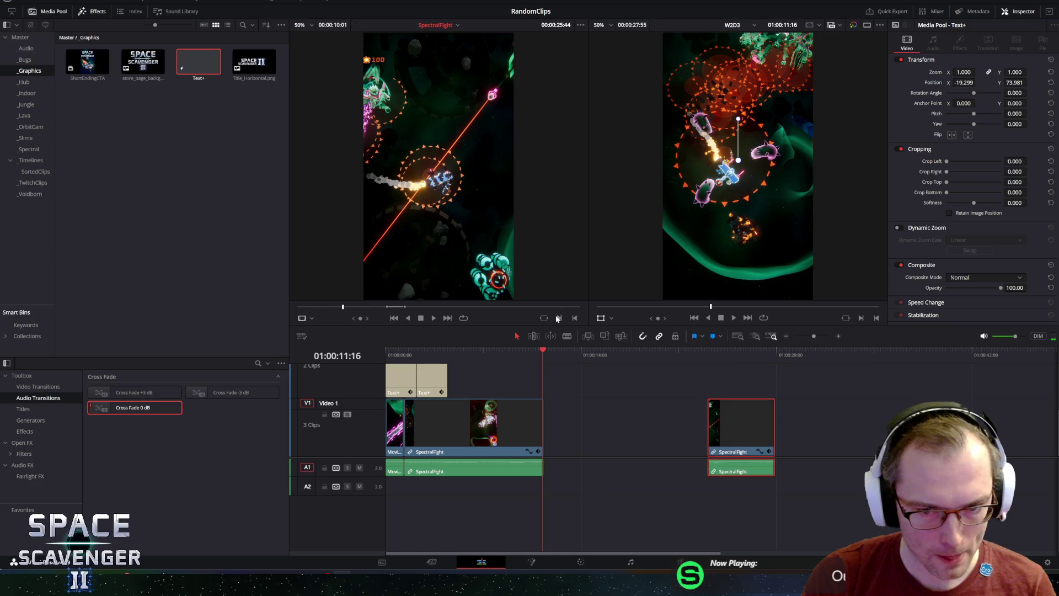
- Review the source gameplay, overwrite the marked section onto V1 with F10, and check it
key(space)
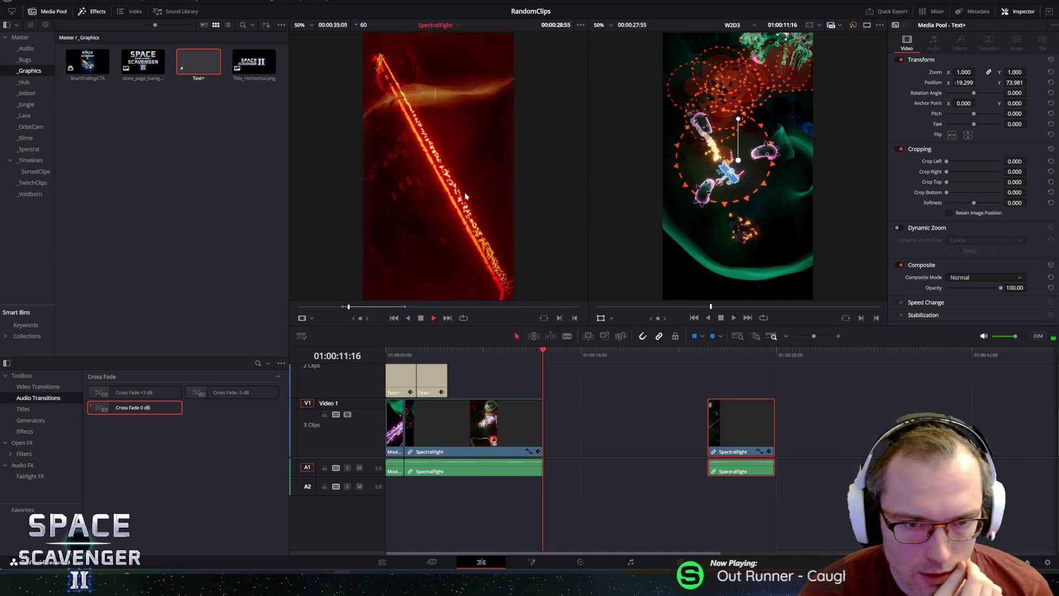
key(space)
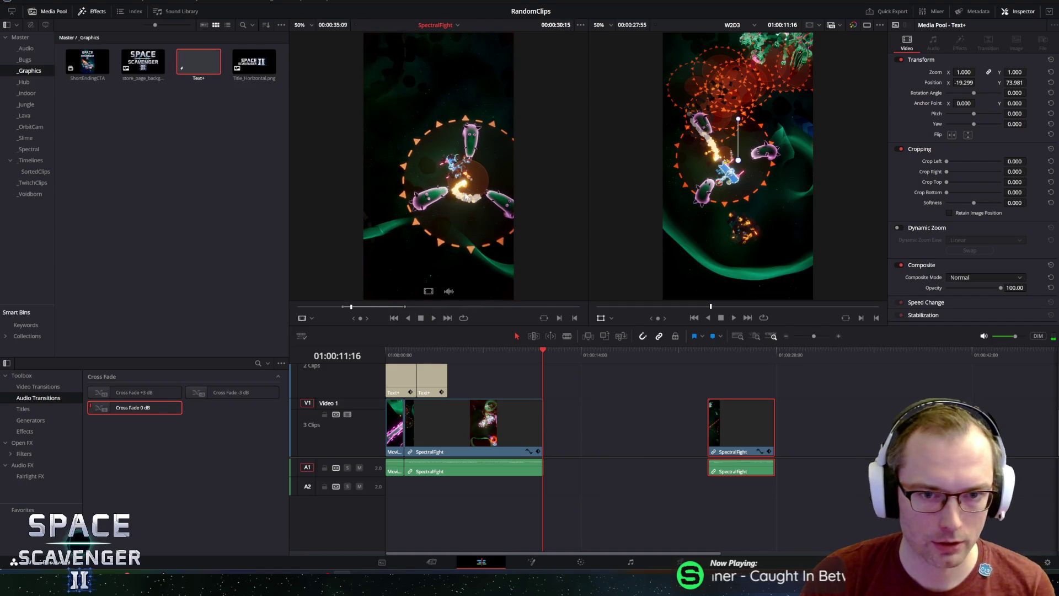
key(space)
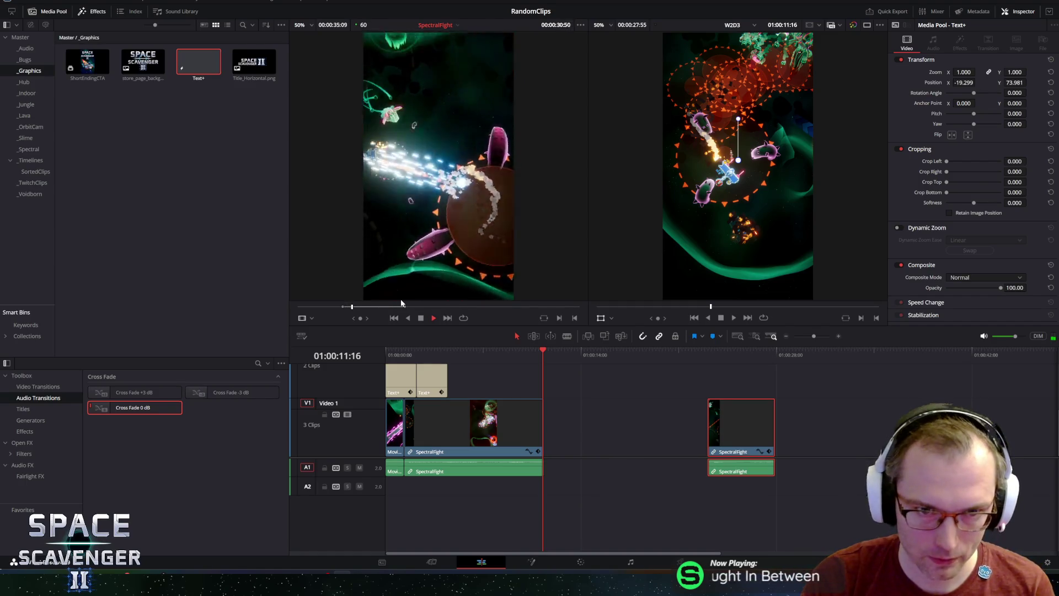
key(space)
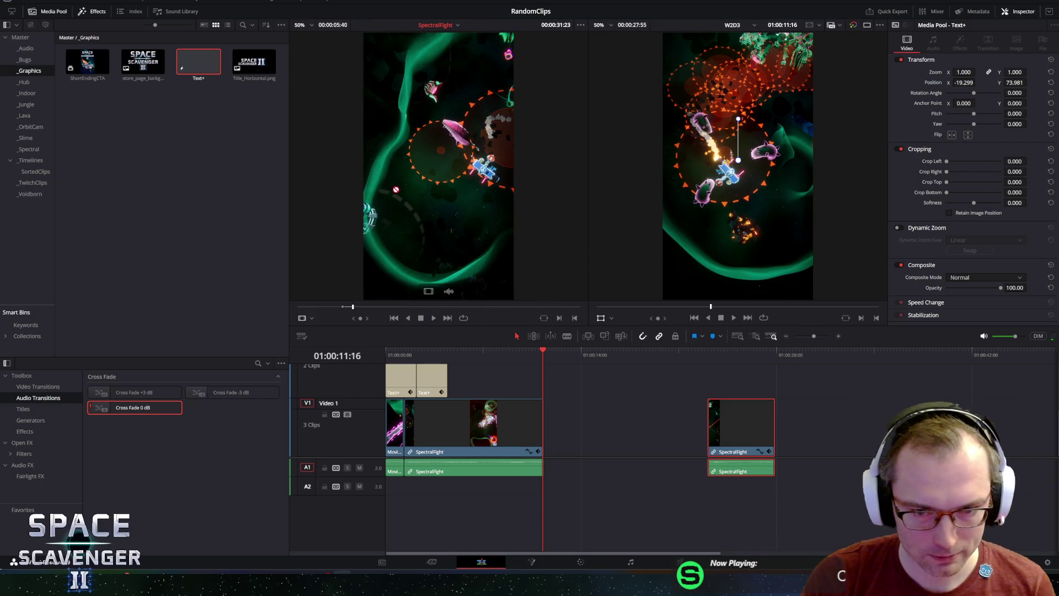
key(F10)
key(slash)
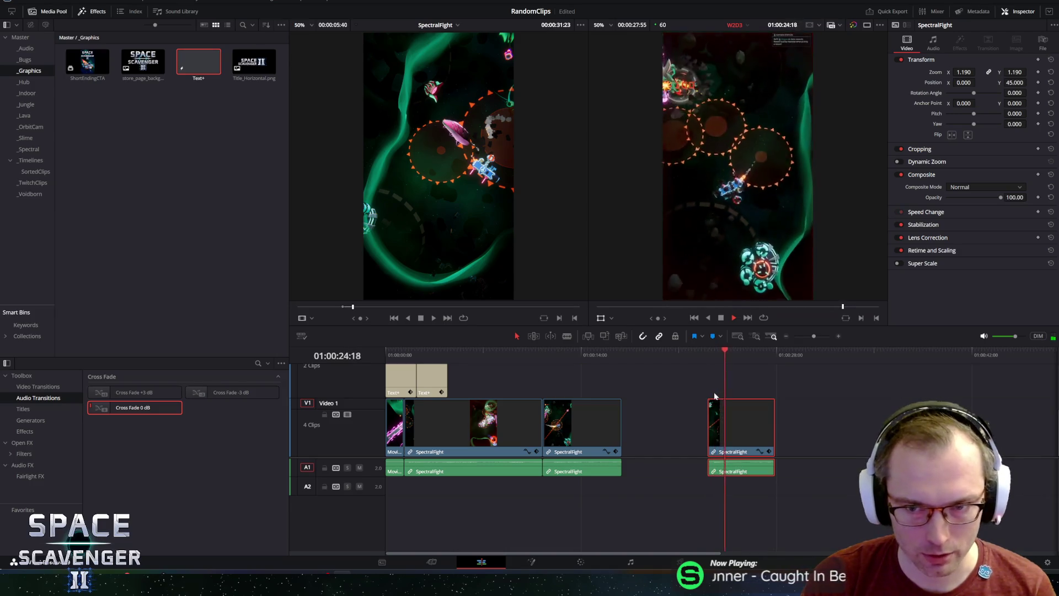
- Replay the new section, then set the first two SpectralFight clips' volume to 12.0
key(space)
click(546, 351)
key(space)
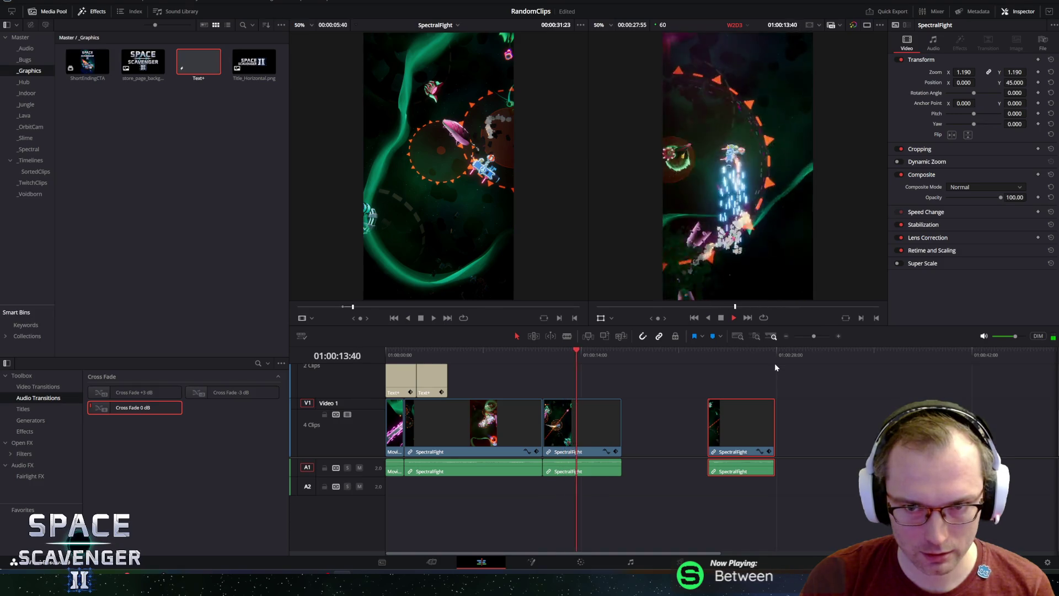
key(space)
drag(655, 472, 400, 475)
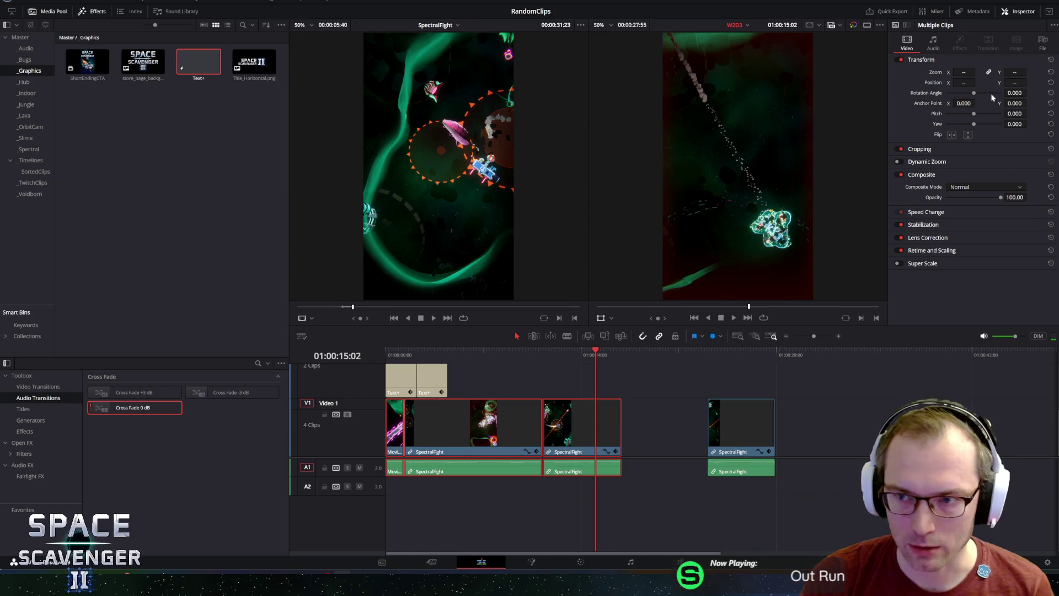
click(932, 41)
text(12)
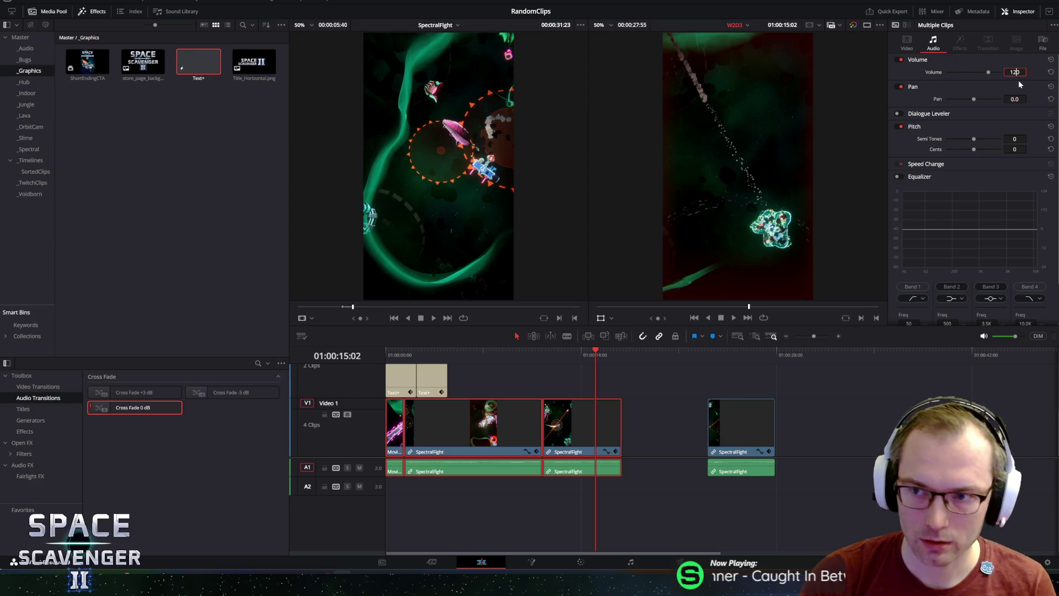
key(Return)
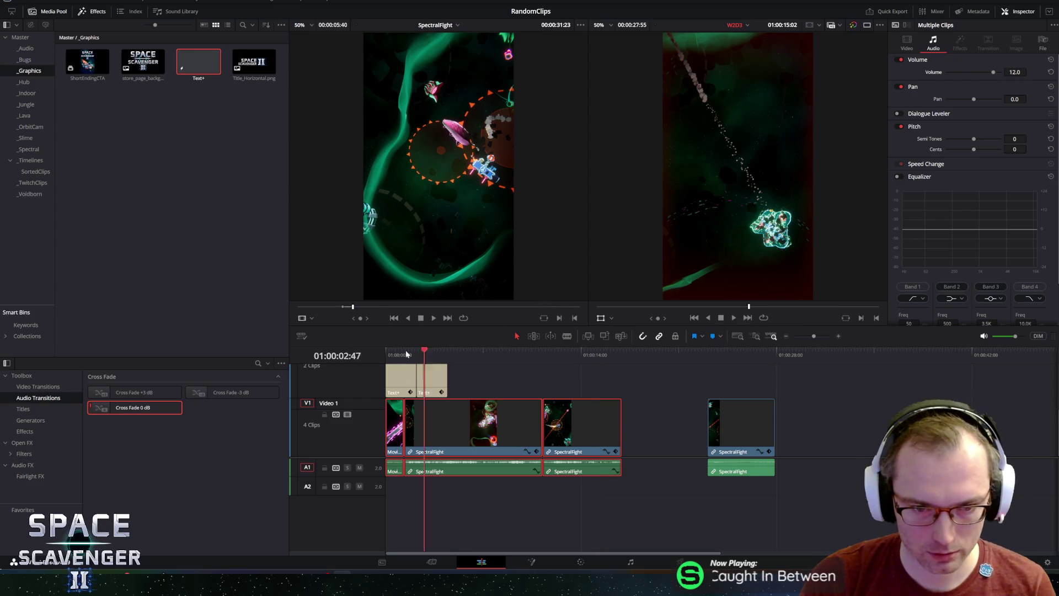
- Review the edit and trim the second clip's end to the playhead, then replay the cut
key(Home)
key(space)
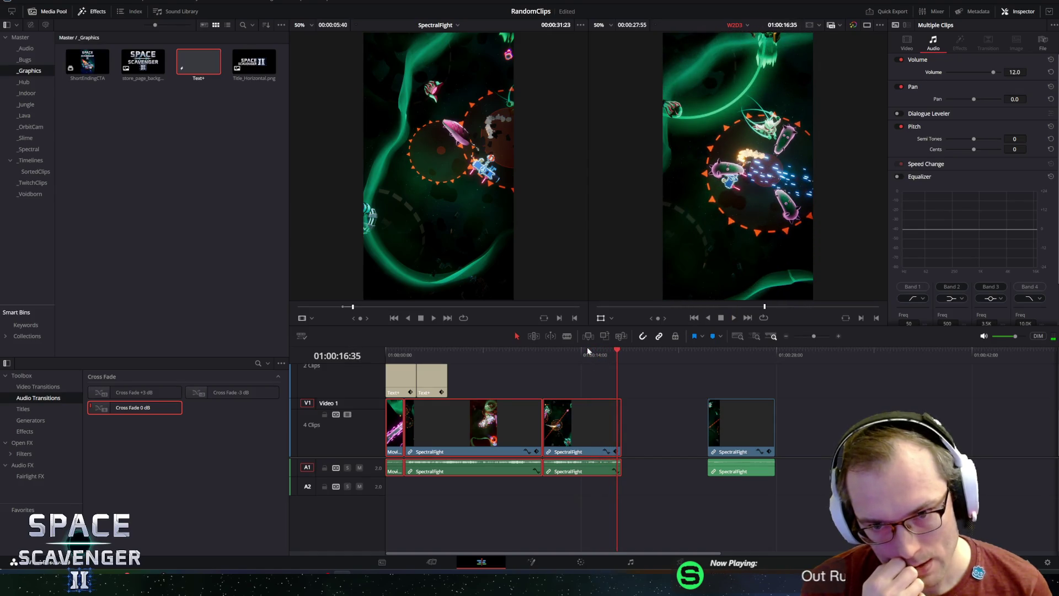
click(554, 355)
key(space)
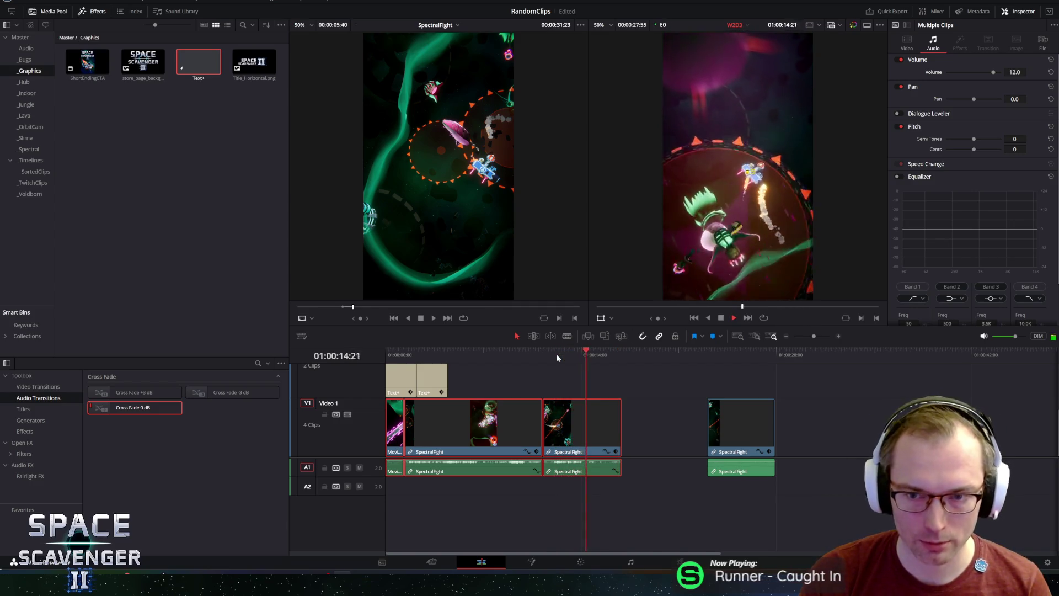
key(space)
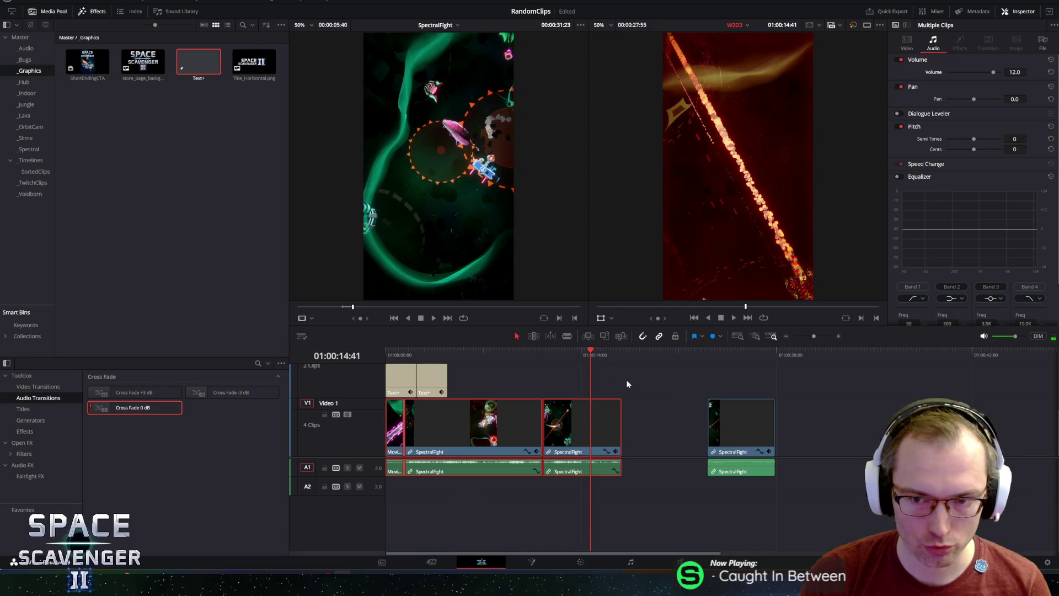
drag(589, 355, 587, 356)
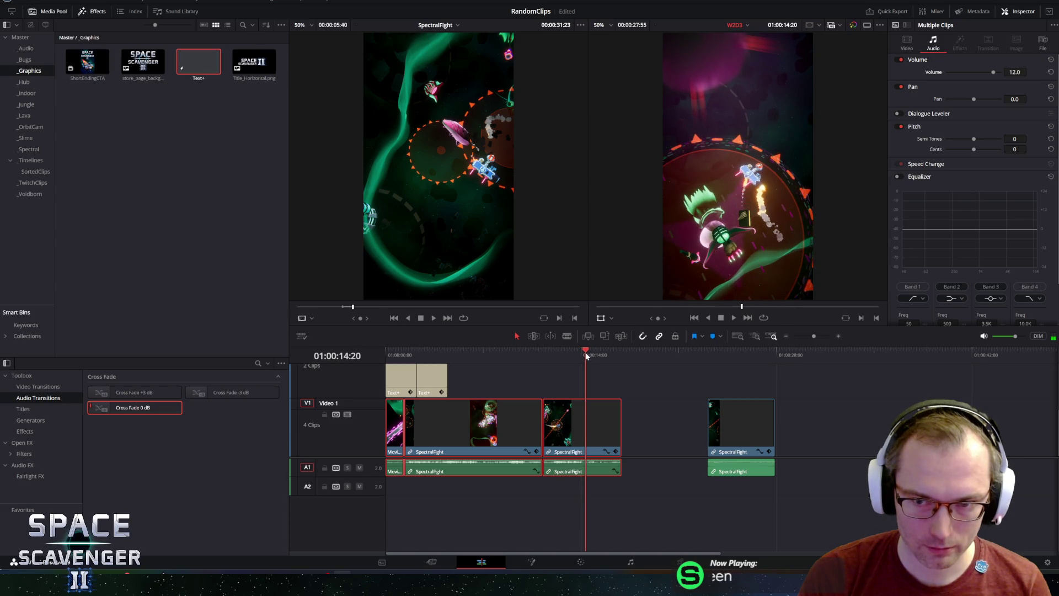
key(shift+])
click(506, 355)
click(488, 355)
key(space)
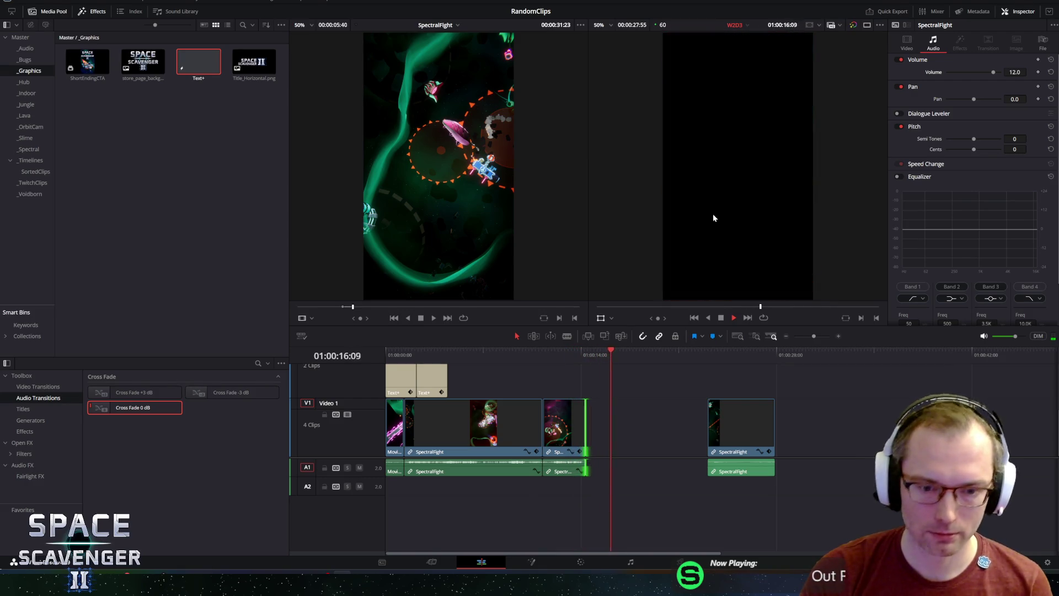
- Play the last clip and the second clip's ending to review them
mouse_move(702, 394)
mouse_down()
mouse_move(709, 350)
mouse_move(725, 353)
mouse_move(710, 352)
mouse_up()
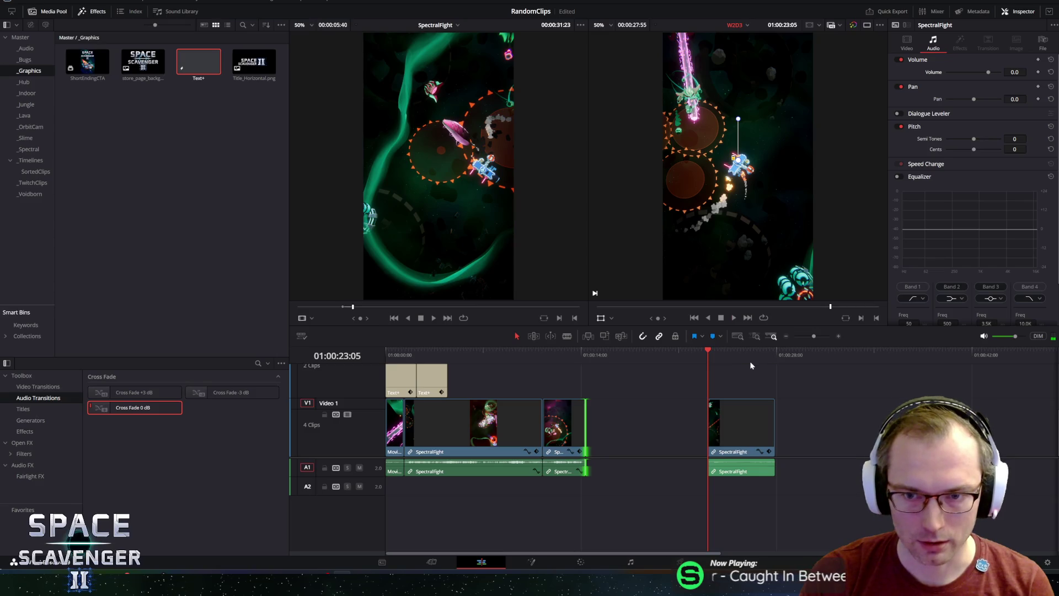
key(space)
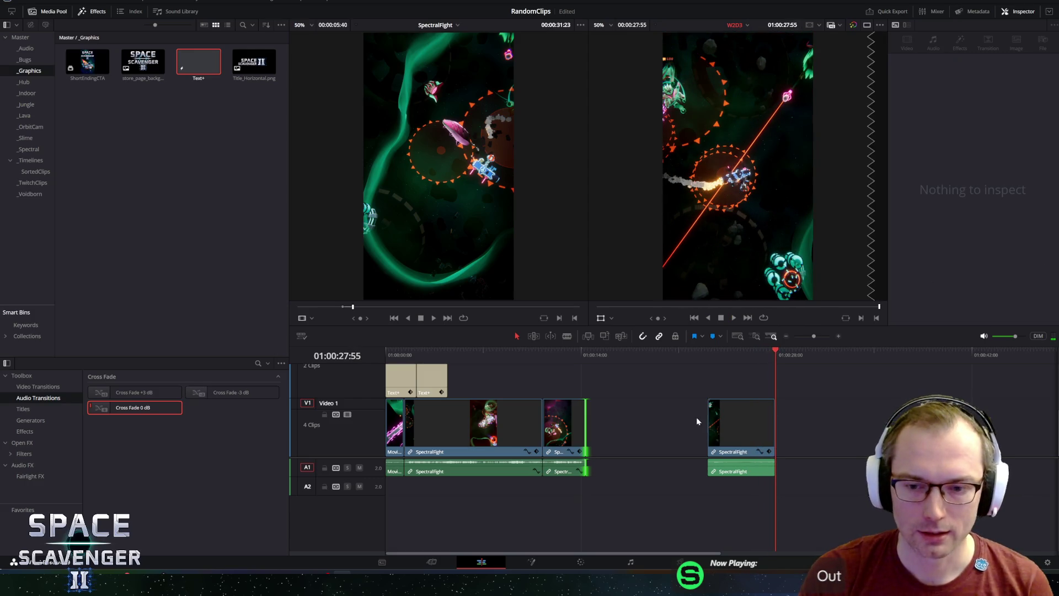
click(572, 352)
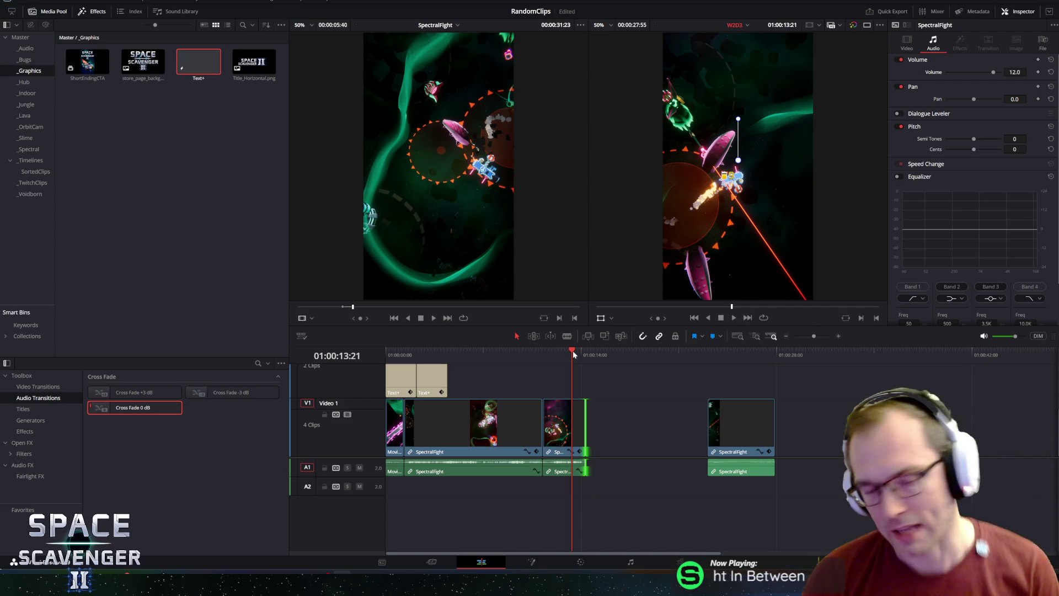
key(space)
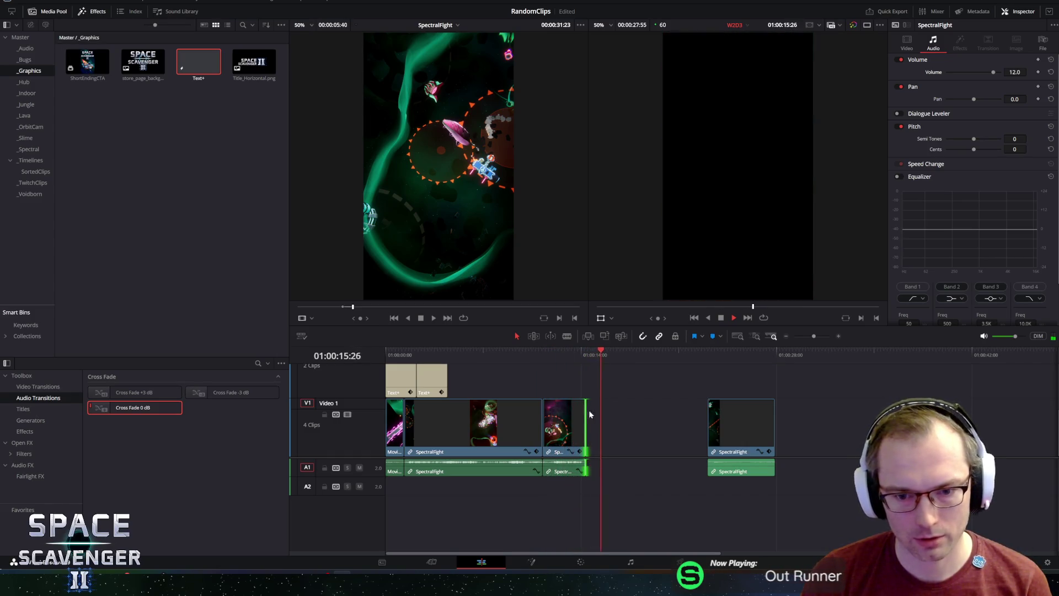
key(space)
- Lengthen, then re-shorten the second clip's end edge, replaying each change
drag(586, 424, 632, 425)
click(577, 353)
key(space)
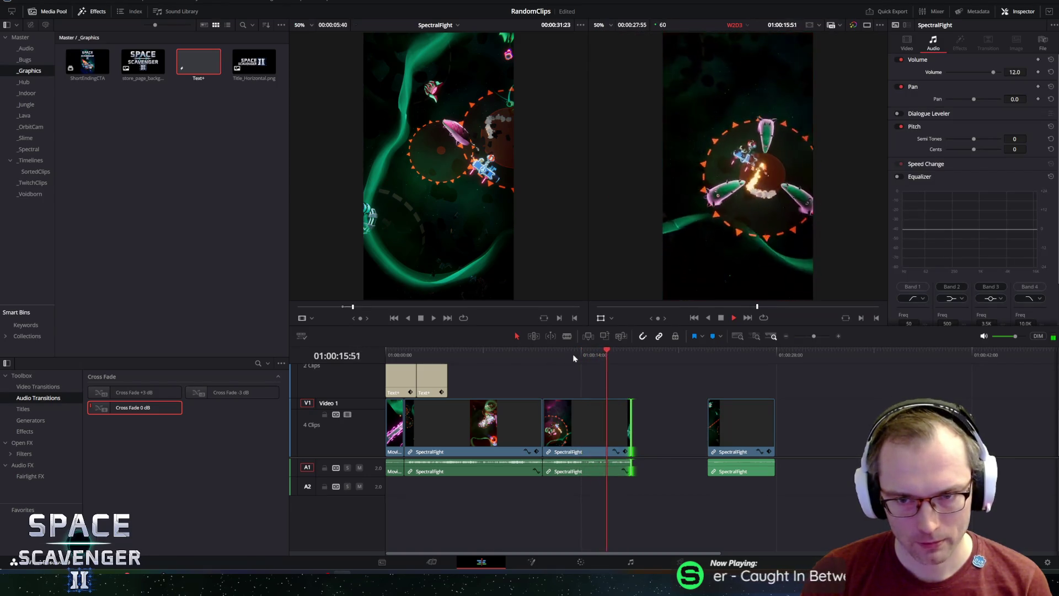
drag(629, 420, 585, 421)
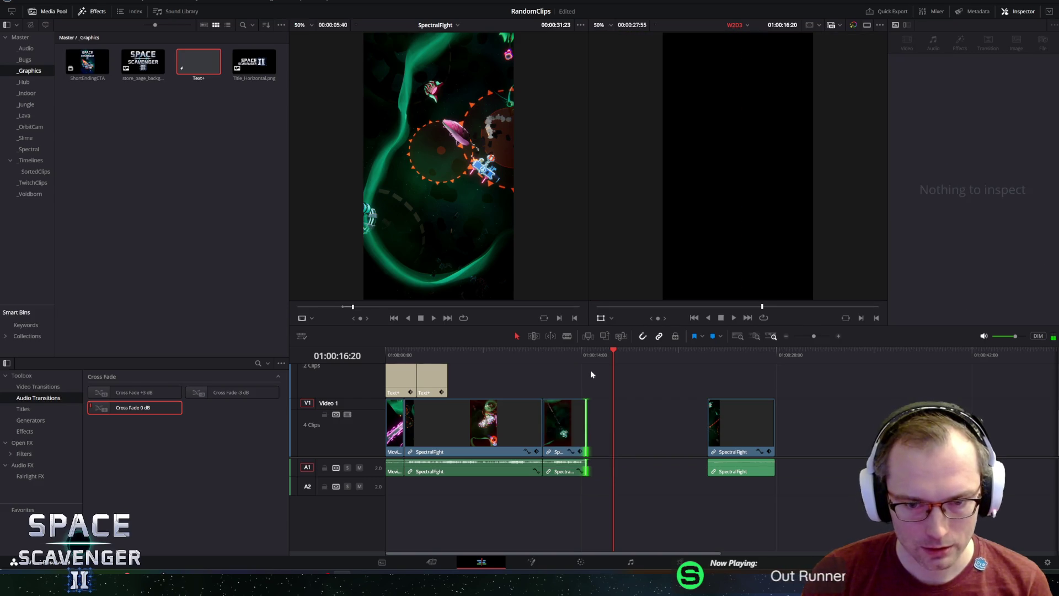
key(slash)
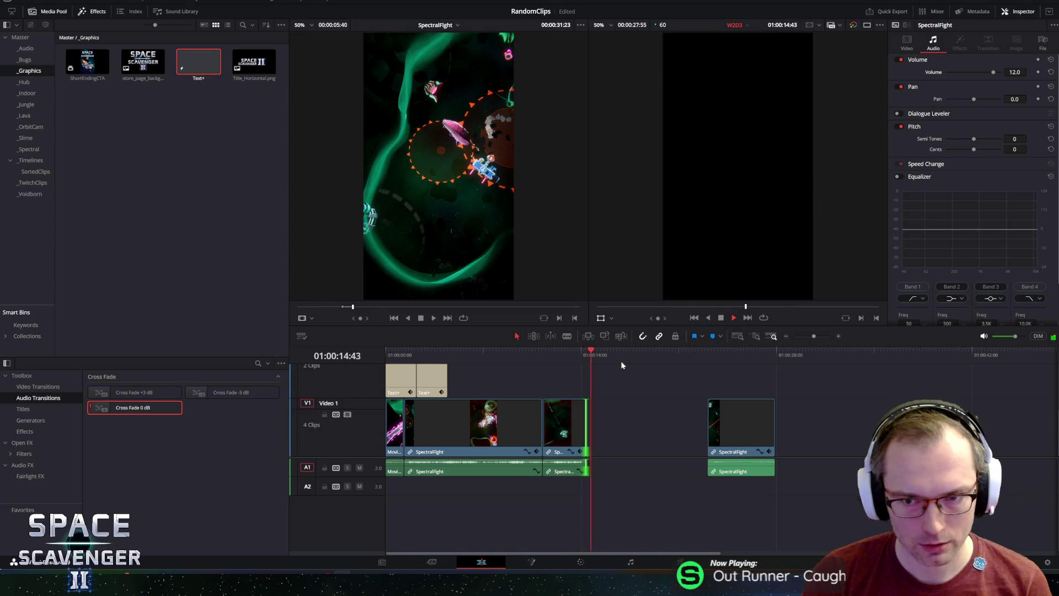
- Try sliding the last clip against the second, undo it, and skim the source gameplay forward
drag(742, 416, 614, 412)
key(ctrl+z)
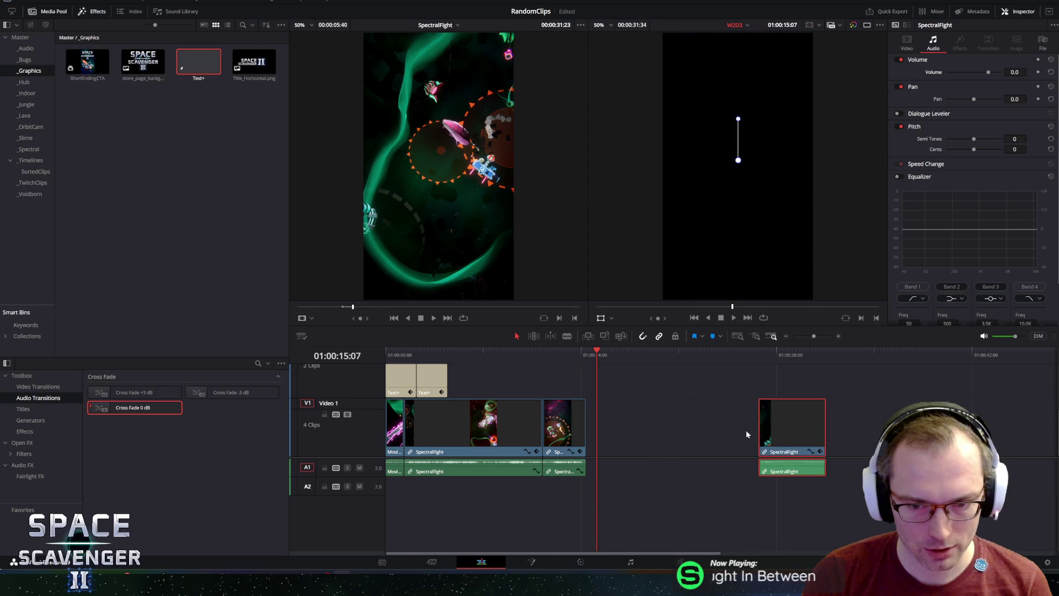
drag(384, 307, 423, 306)
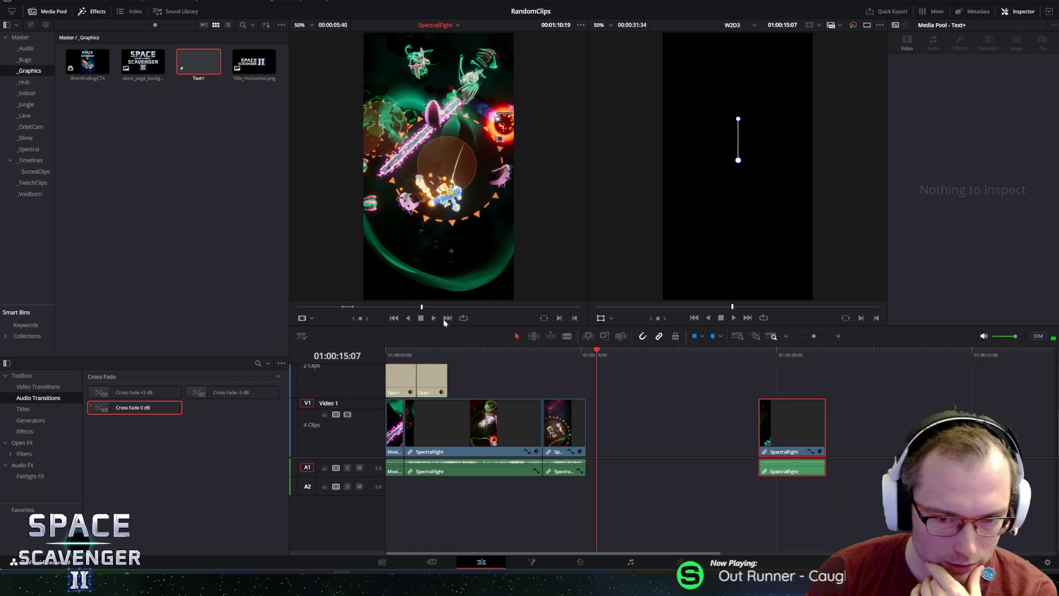
- Skim the source gameplay, mark a section, and place it after the short second clip
click(508, 428)
click(532, 350)
drag(532, 350, 537, 353)
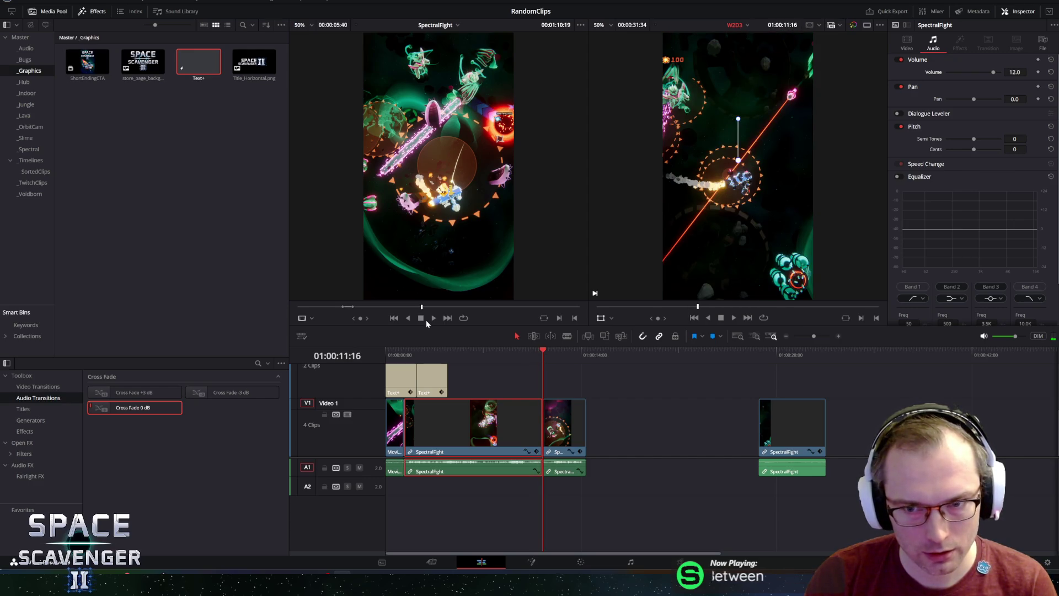
mouse_move(367, 317)
mouse_down()
mouse_move(384, 318)
mouse_move(338, 317)
mouse_up()
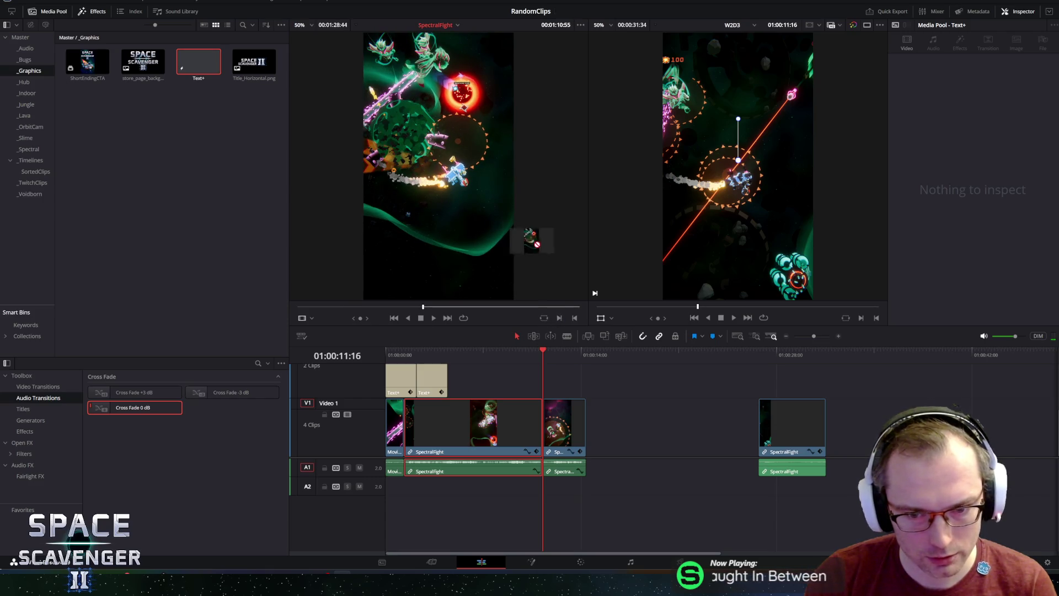
key(space)
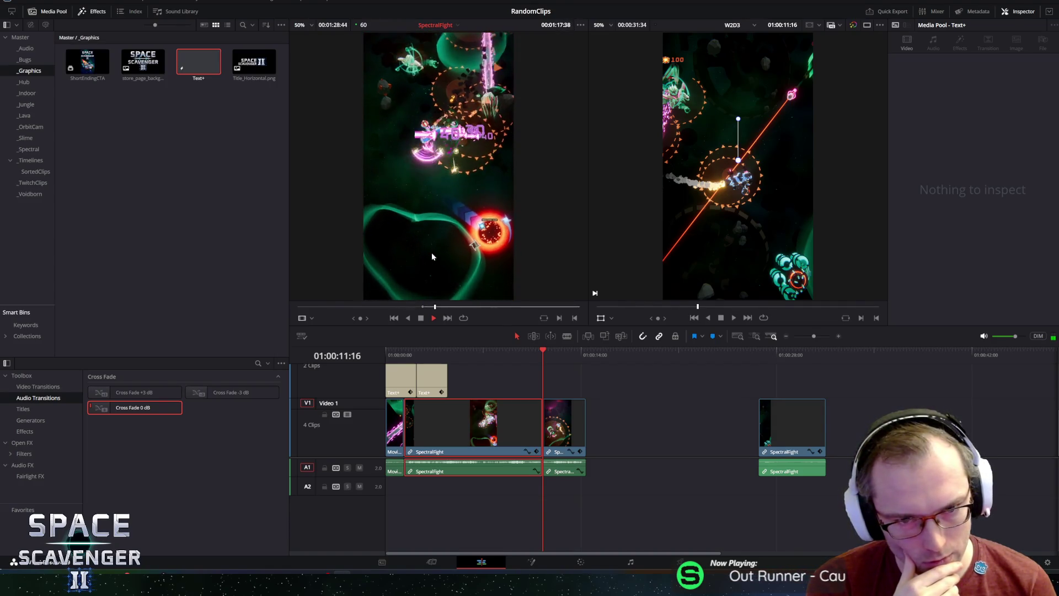
key(space)
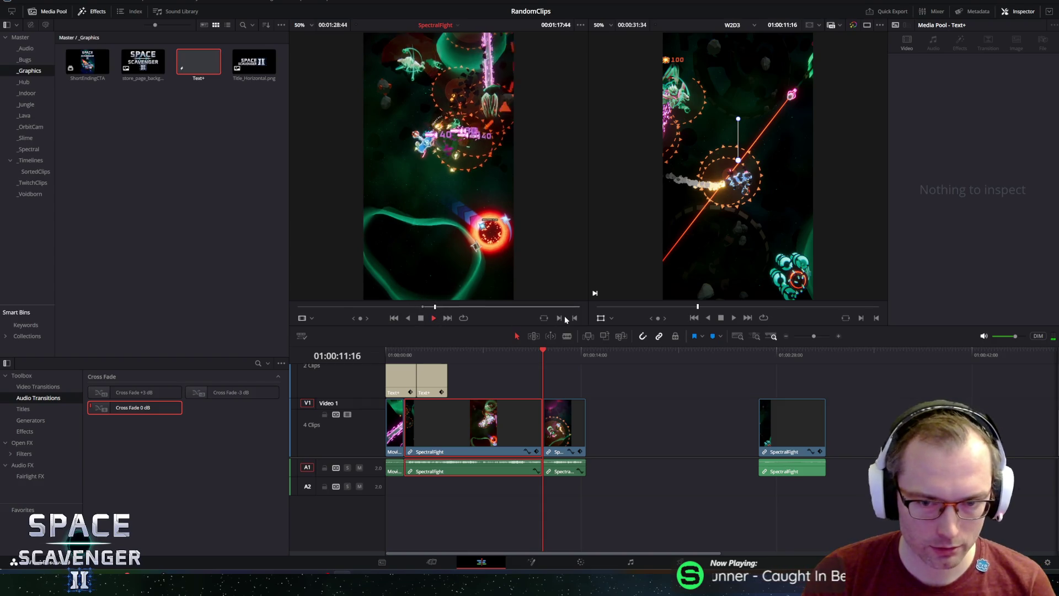
click(574, 318)
mouse_move(442, 220)
mouse_down()
mouse_move(630, 453)
mouse_move(588, 445)
mouse_up()
- Mark a new source in point and preview the gameplay from about 2:12 past 2:28
drag(436, 306, 499, 315)
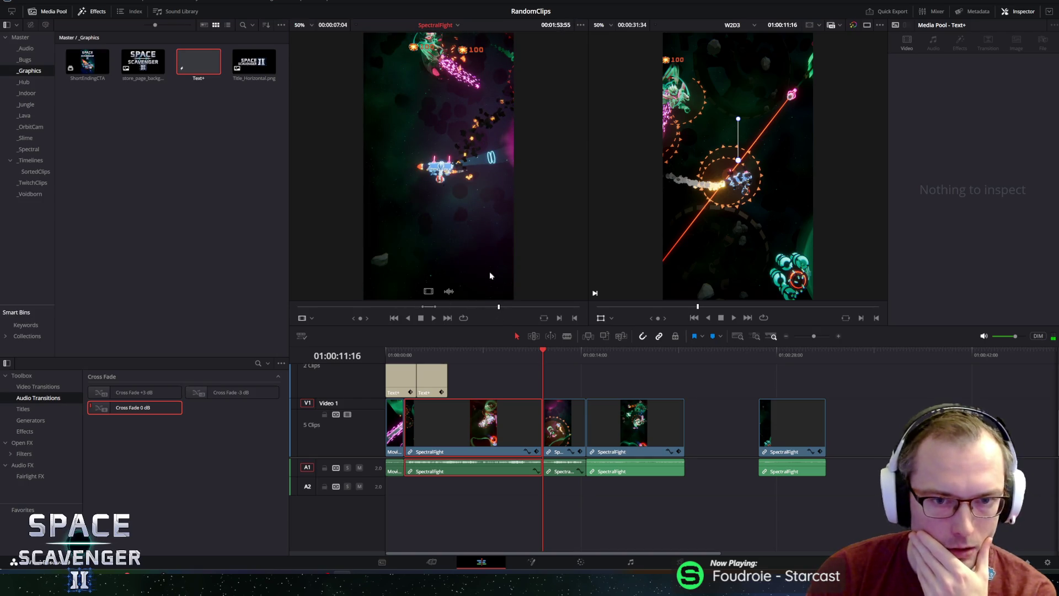
mouse_move(357, 318)
mouse_down()
mouse_move(344, 318)
mouse_move(357, 318)
mouse_up()
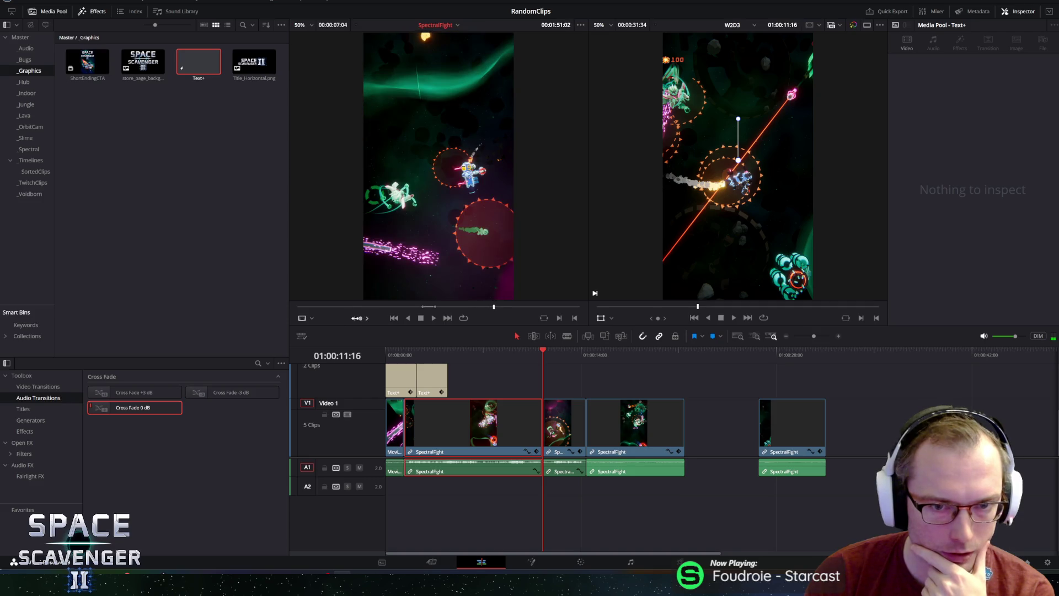
click(559, 318)
click(432, 317)
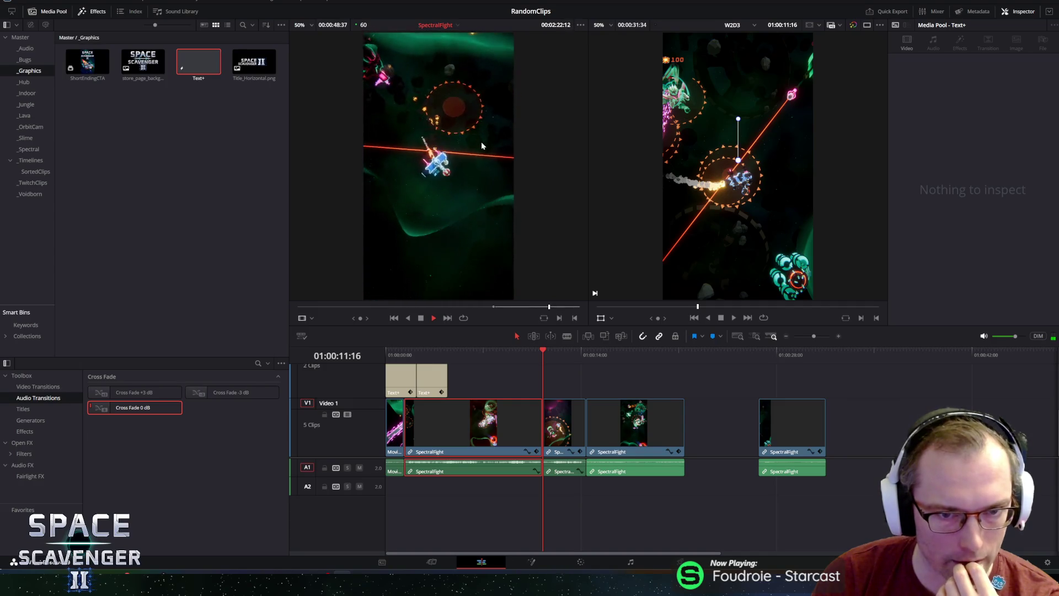
key(space)
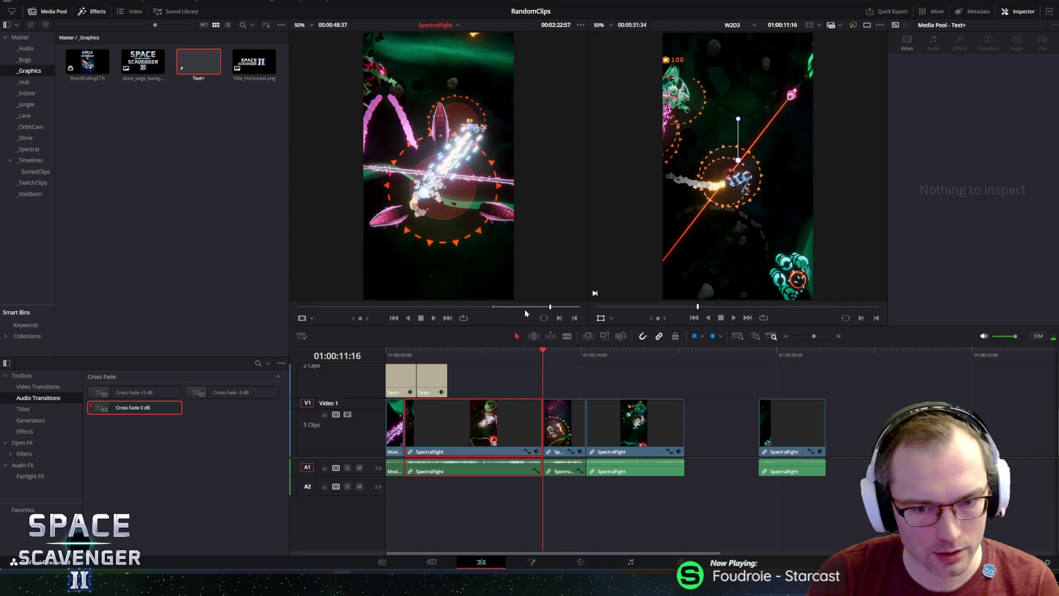
click(531, 306)
key(space)
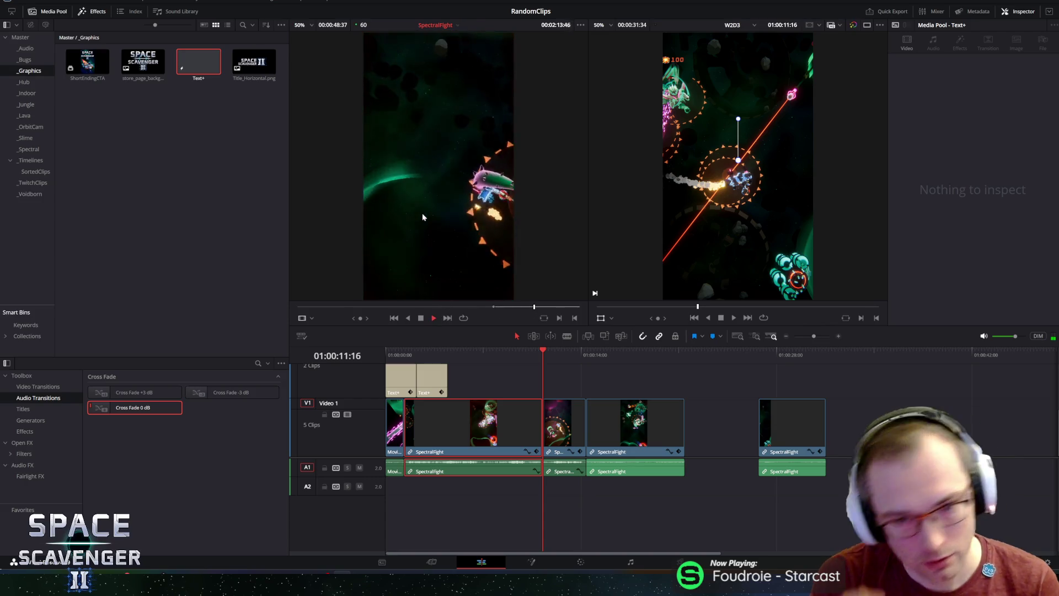
key(space)
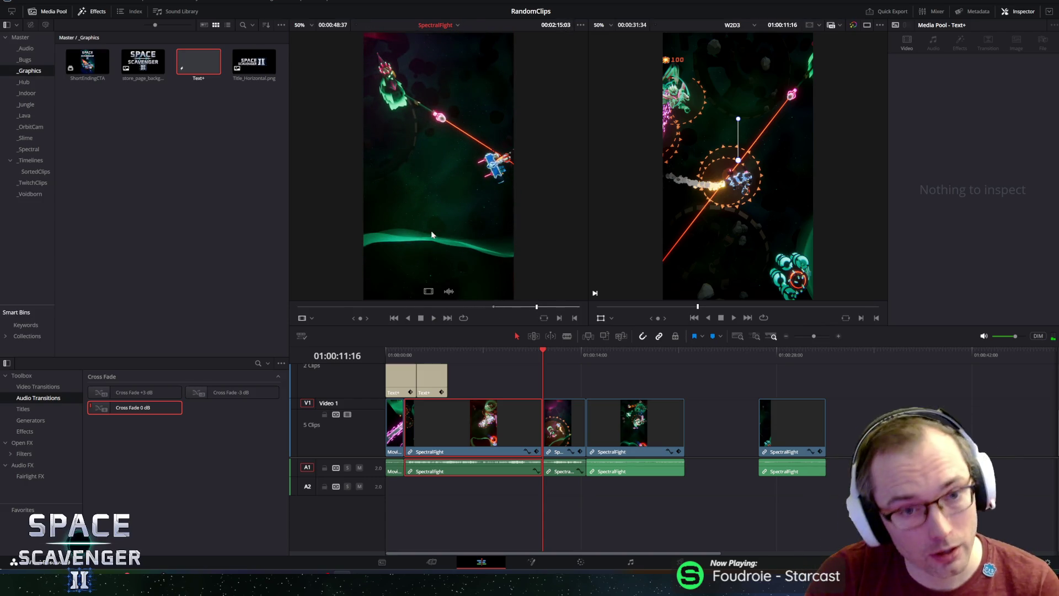
key(space)
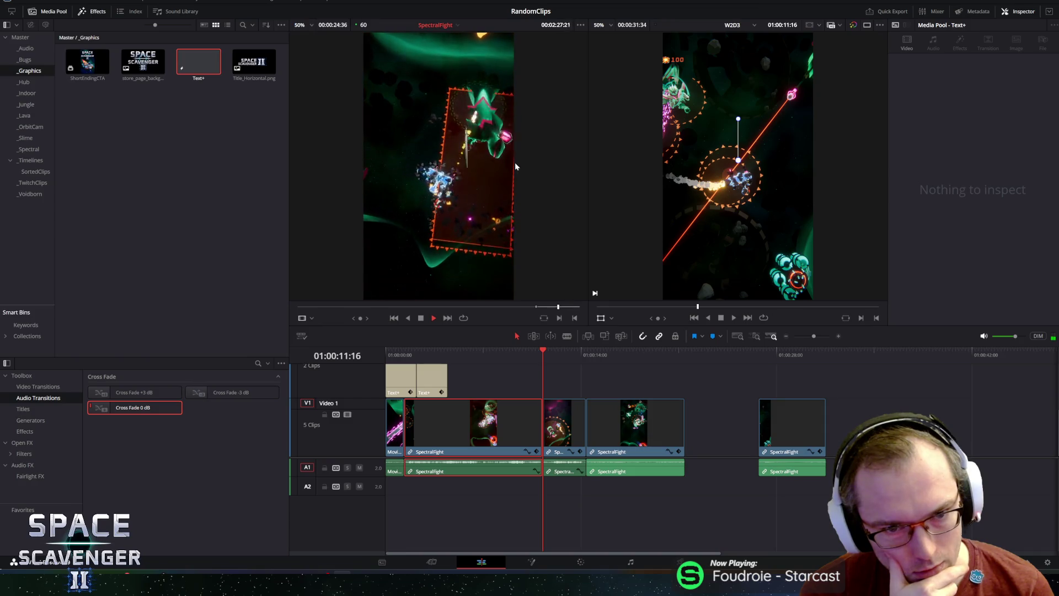
key(space)
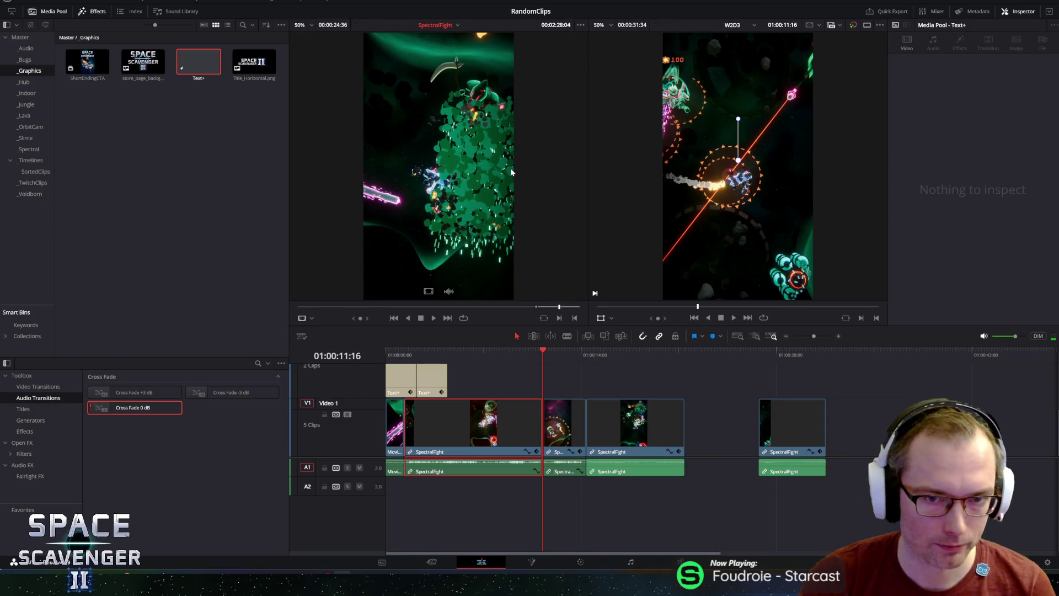
key(space)
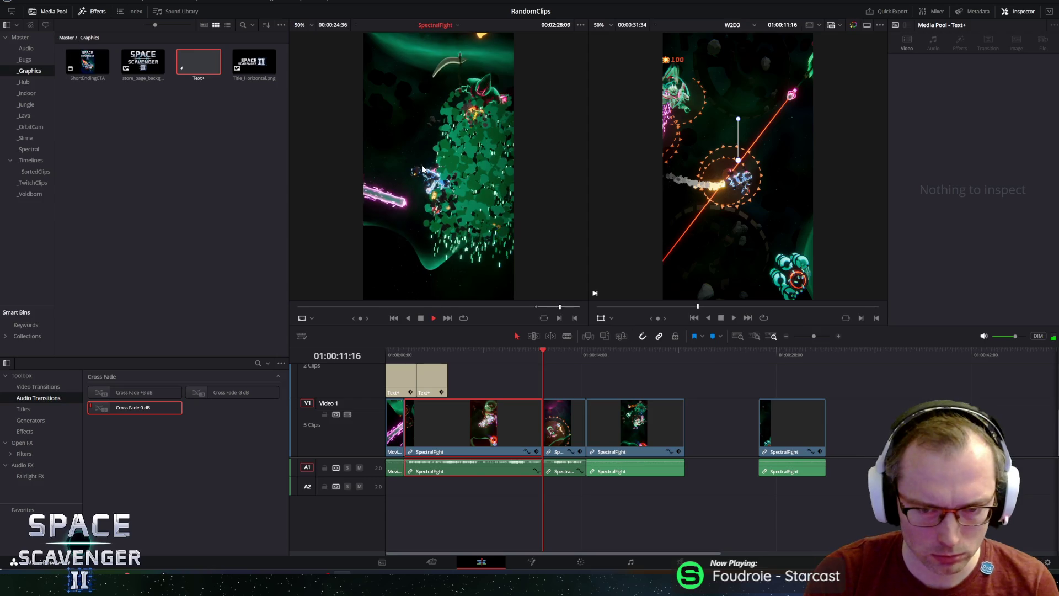
key(space)
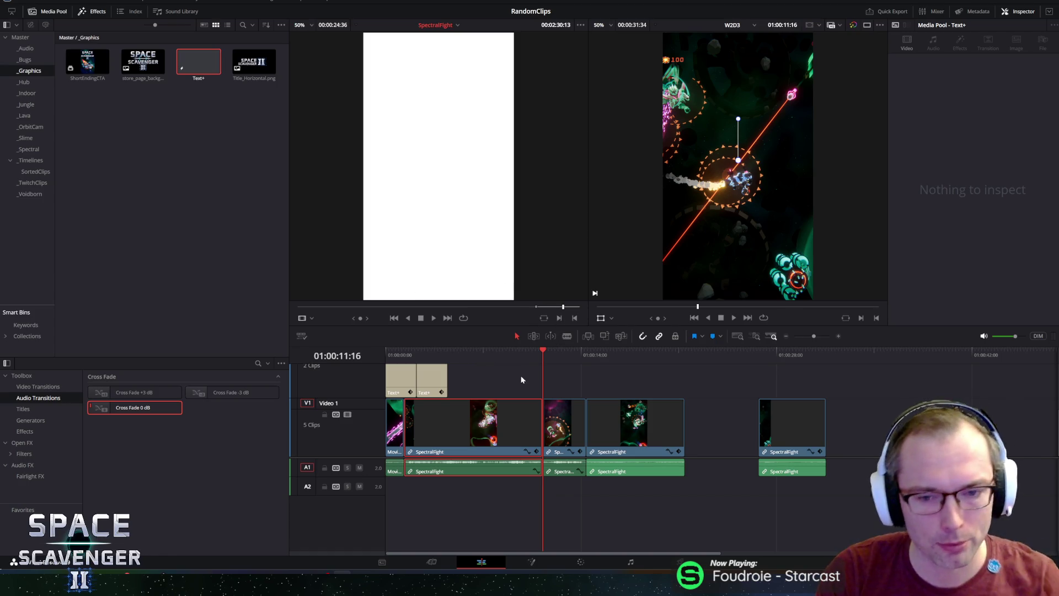
- Mark the out point, push the final clip right, drop the 15-second section into the gap, and save
click(575, 319)
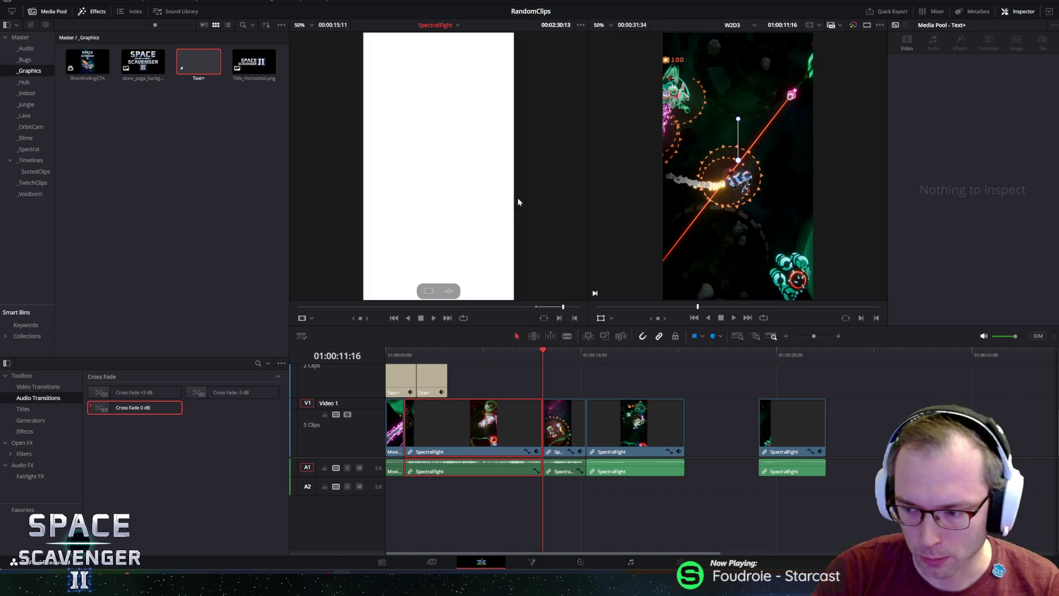
click(776, 406)
mouse_move(776, 406)
mouse_down()
mouse_move(864, 423)
mouse_move(964, 424)
mouse_up()
mouse_move(438, 248)
mouse_down()
mouse_move(438, 292)
mouse_move(722, 423)
mouse_move(689, 423)
mouse_up()
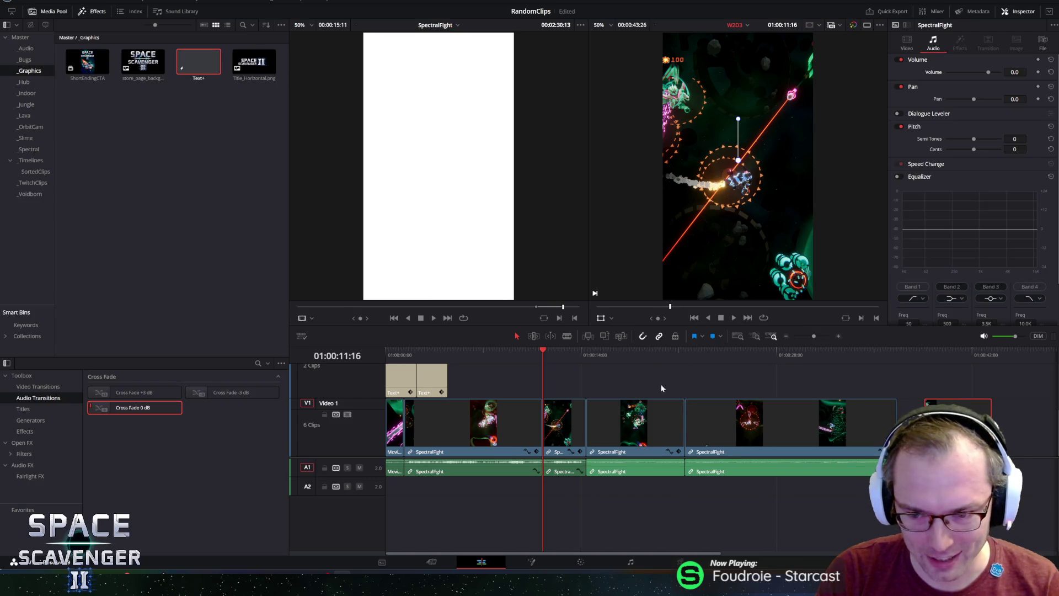
key(ctrl+s)
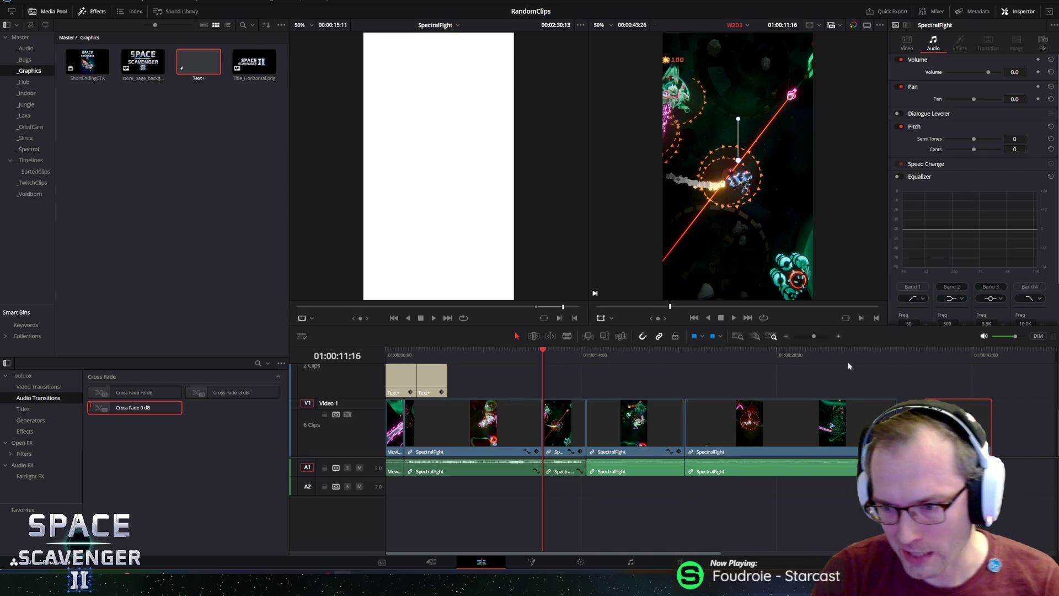
- Play the timeline from the start and select the second title clip
drag(807, 353, 894, 362)
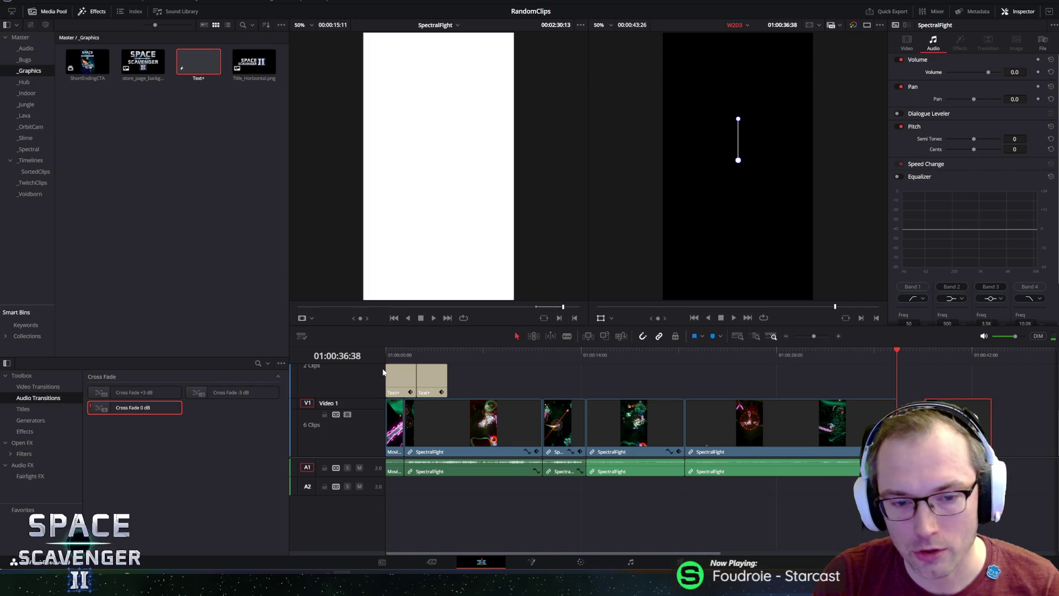
key(Home)
key(space)
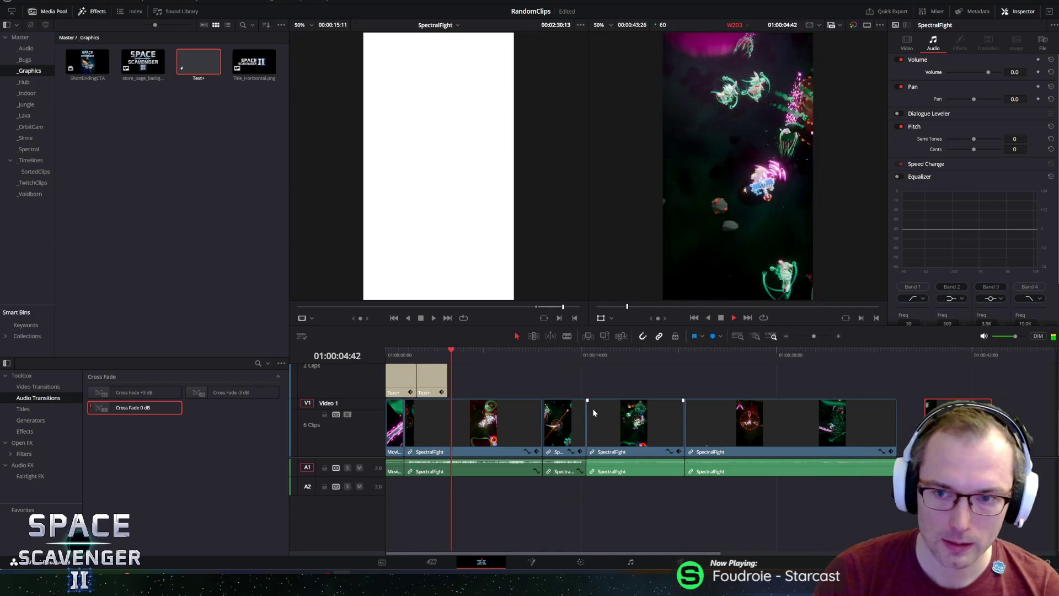
click(429, 358)
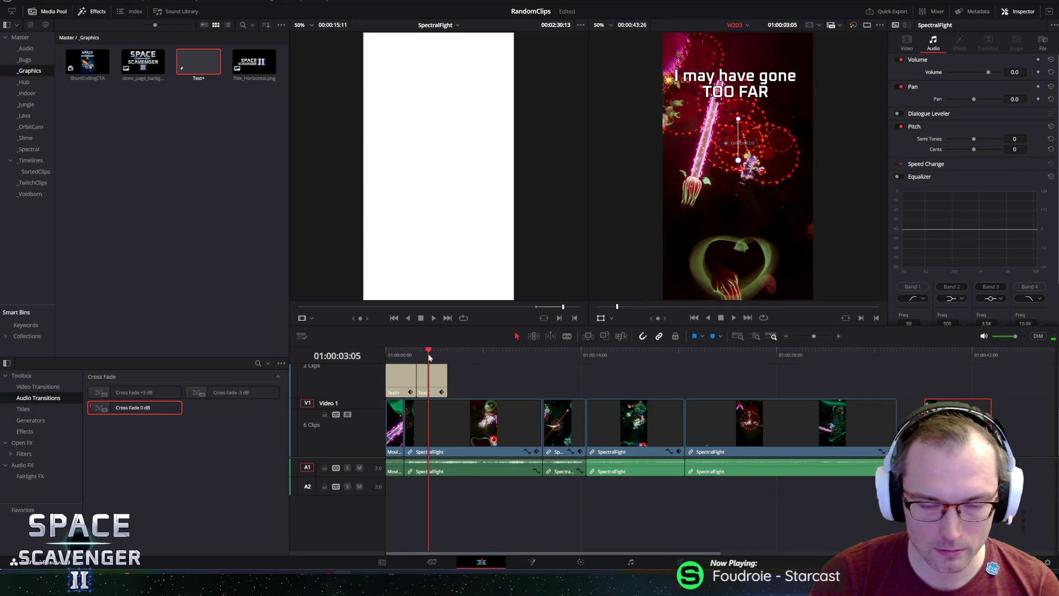
click(442, 381)
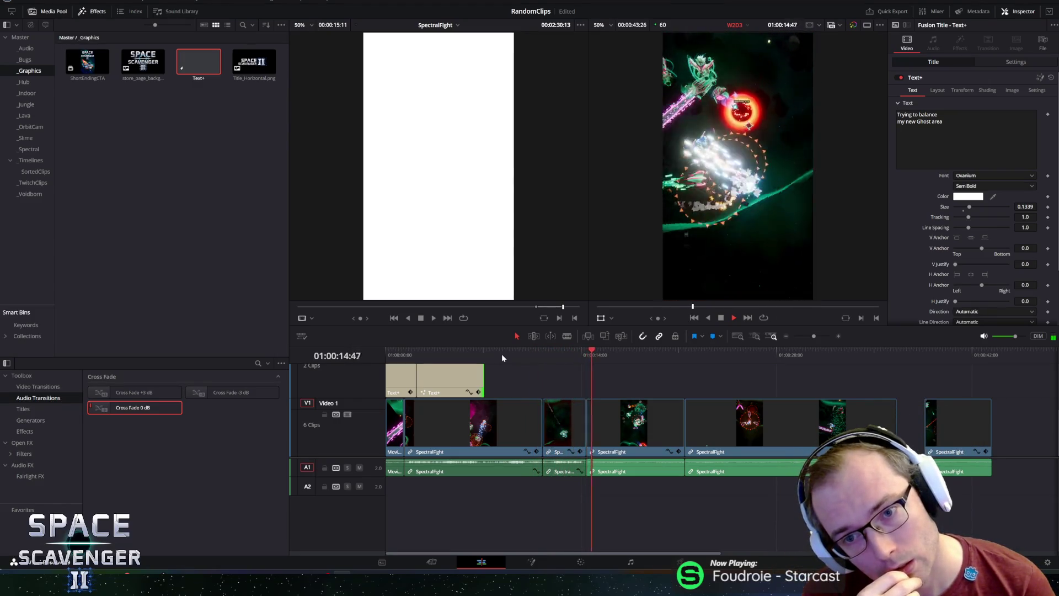
- Select the two newly placed SpectralFight clips and edit their volume
key(space)
drag(647, 487, 861, 469)
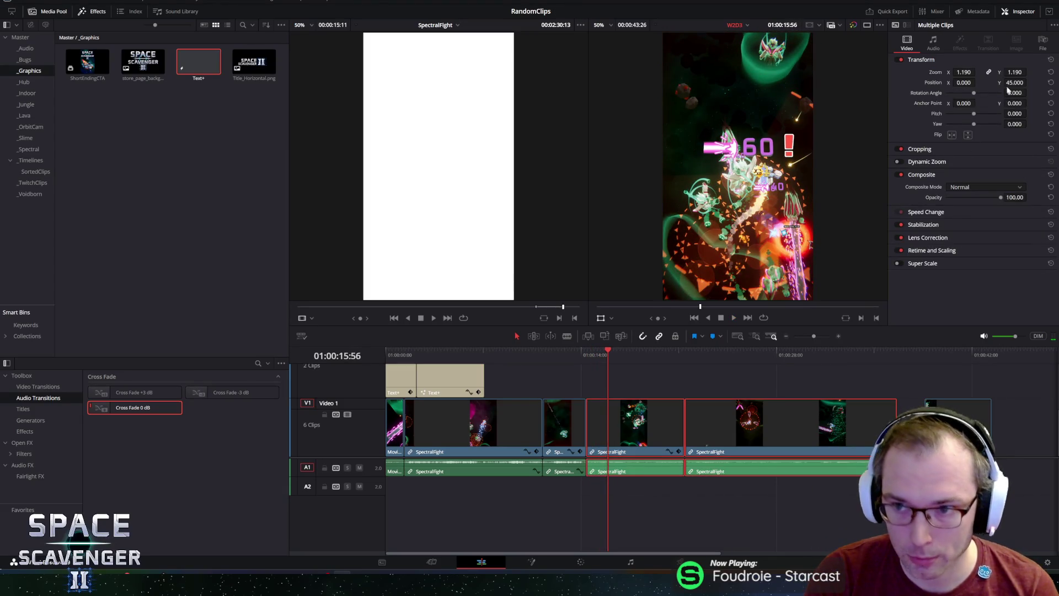
click(932, 42)
click(1015, 72)
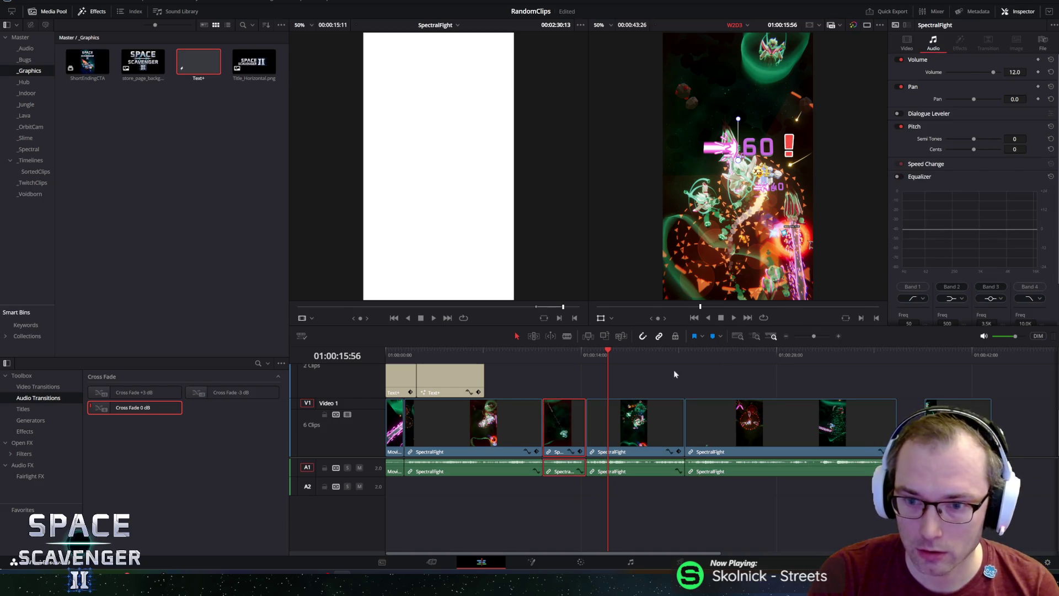
key(space)
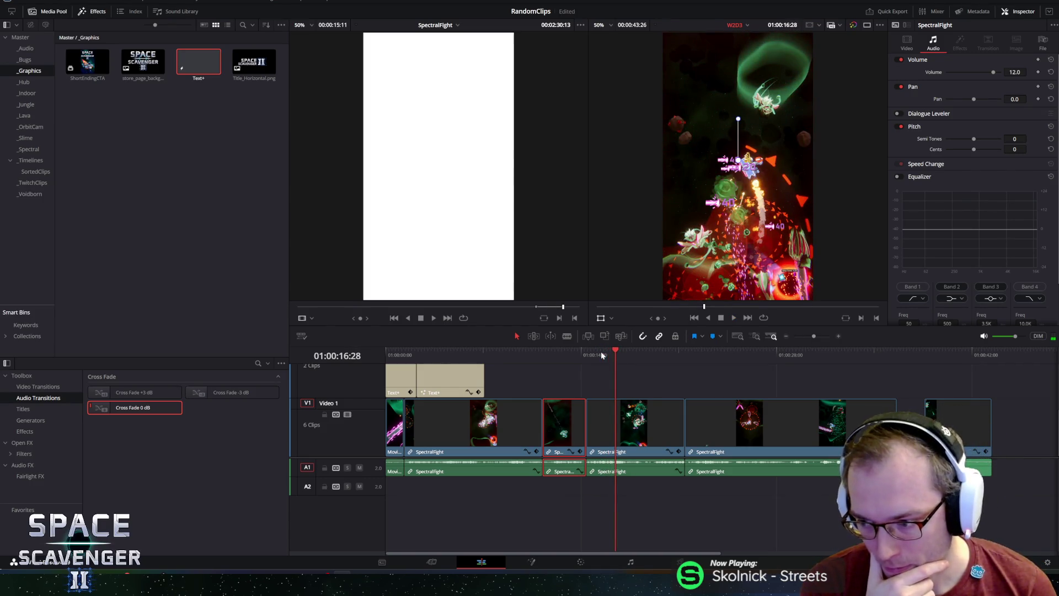
- Set the first title clip's Position X to 0 and play the titles to check placement
click(403, 356)
click(398, 381)
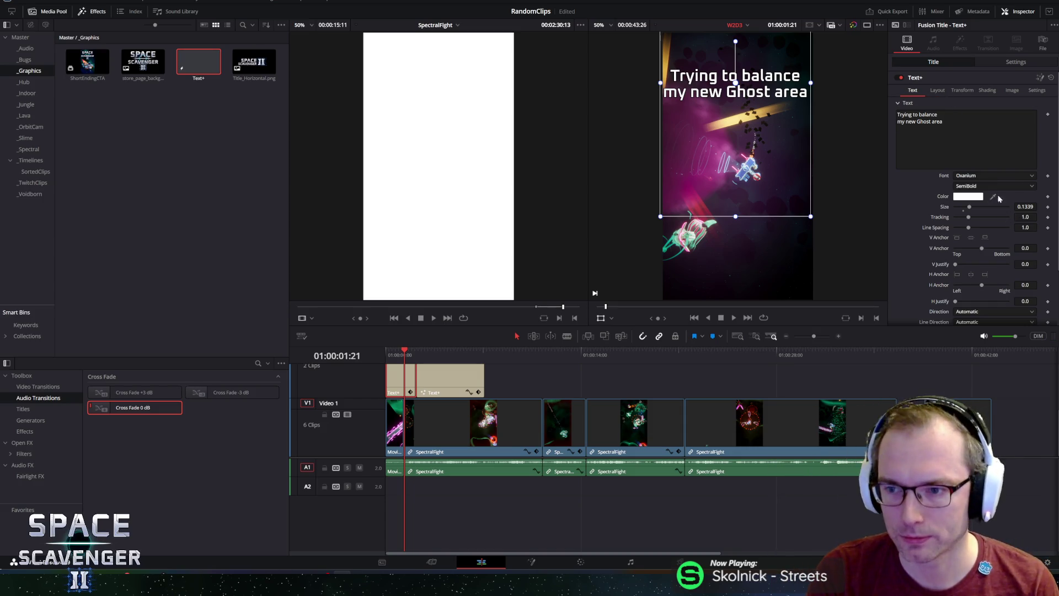
click(1015, 62)
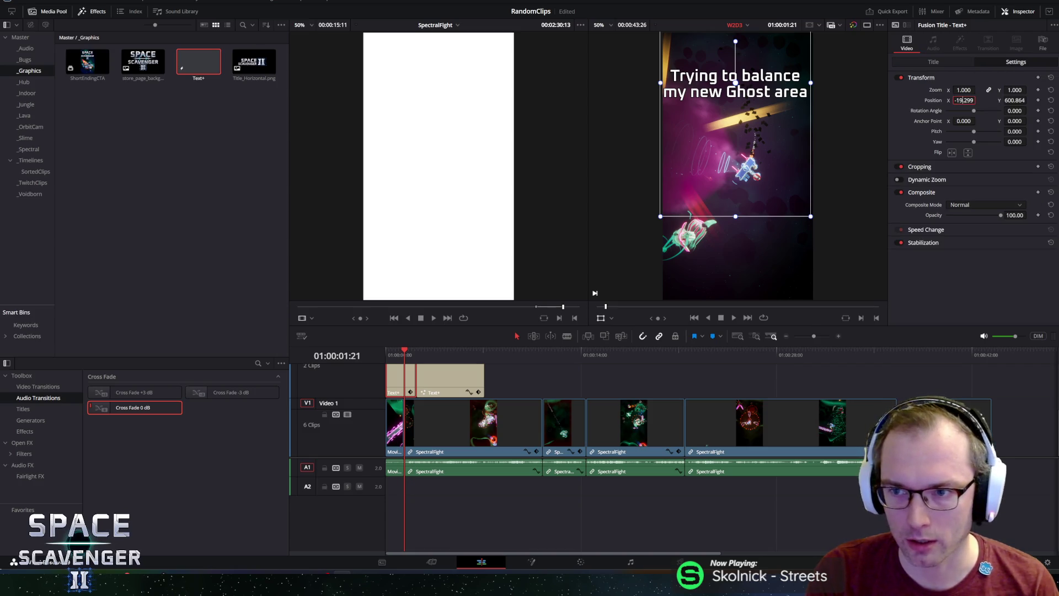
text(0)
key(Return)
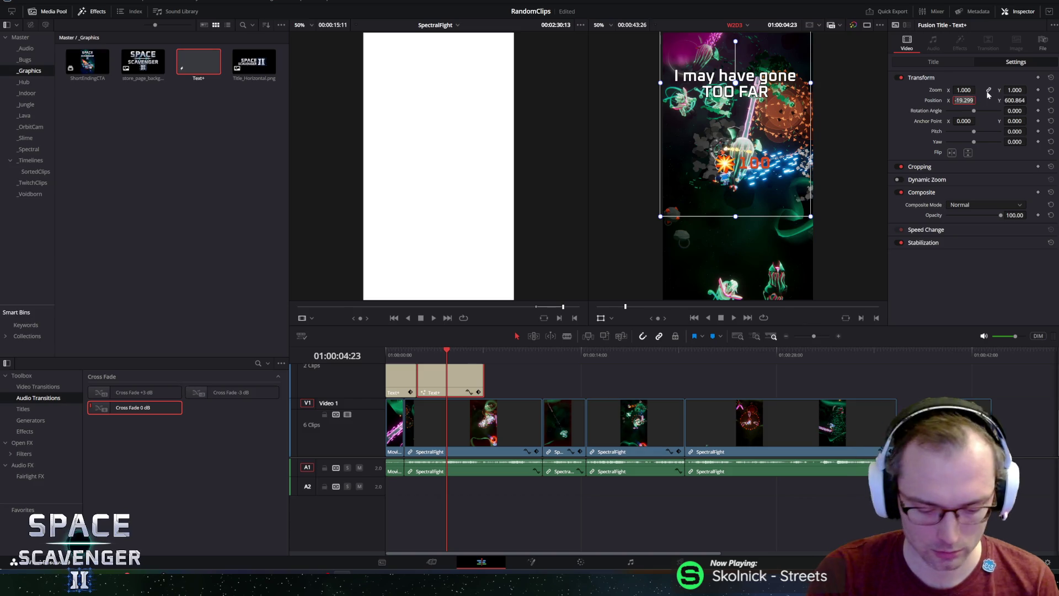
key(Return)
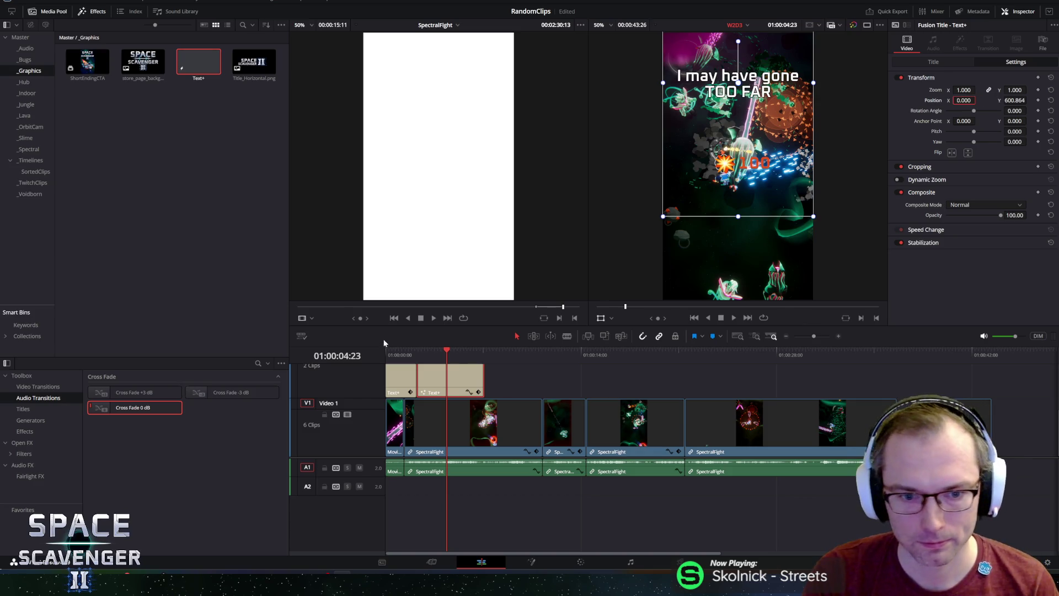
click(388, 349)
key(space)
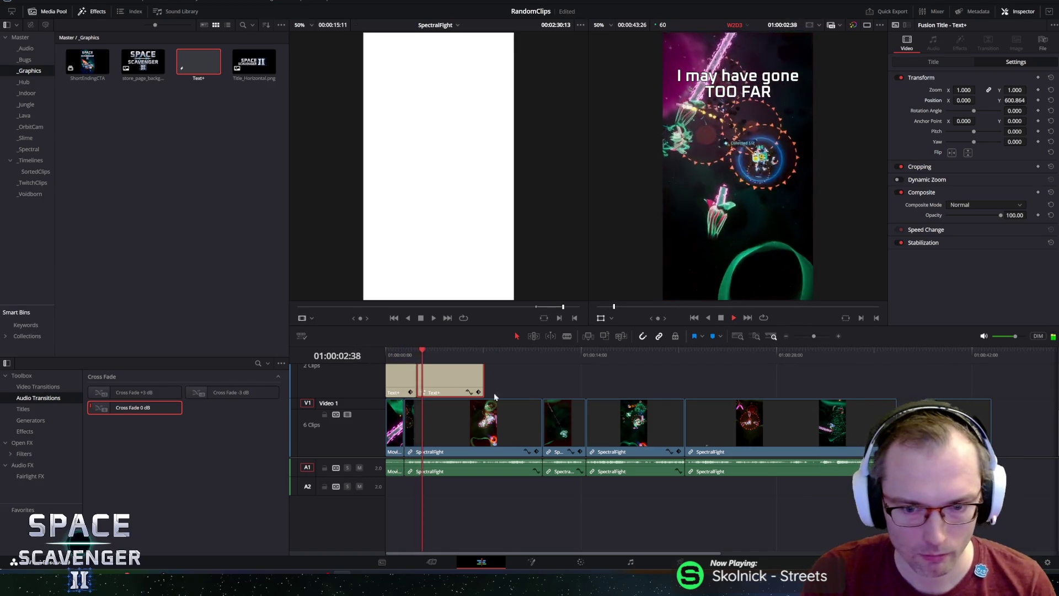
click(666, 350)
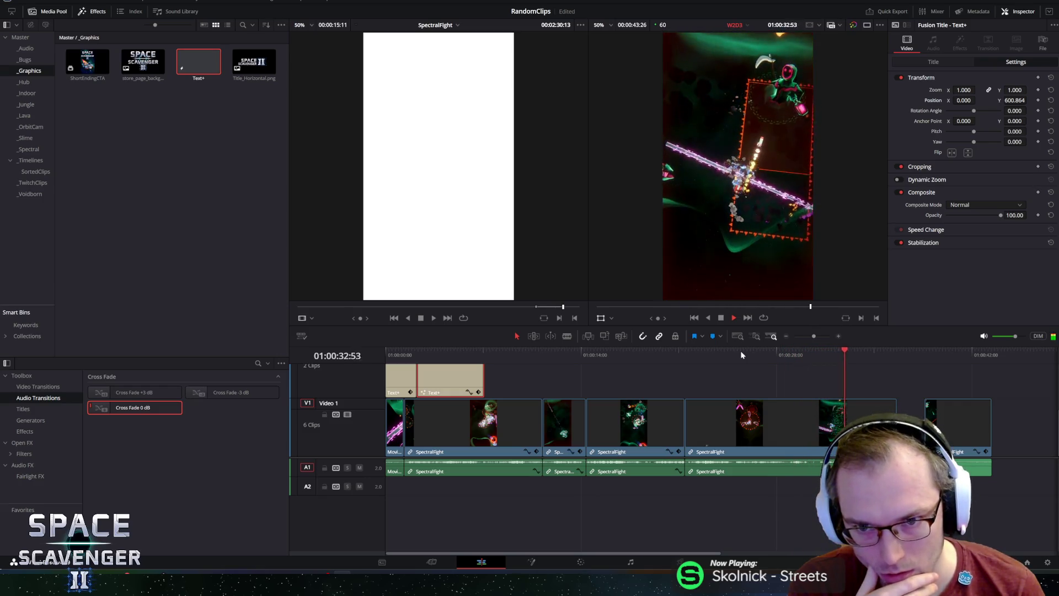
key(space)
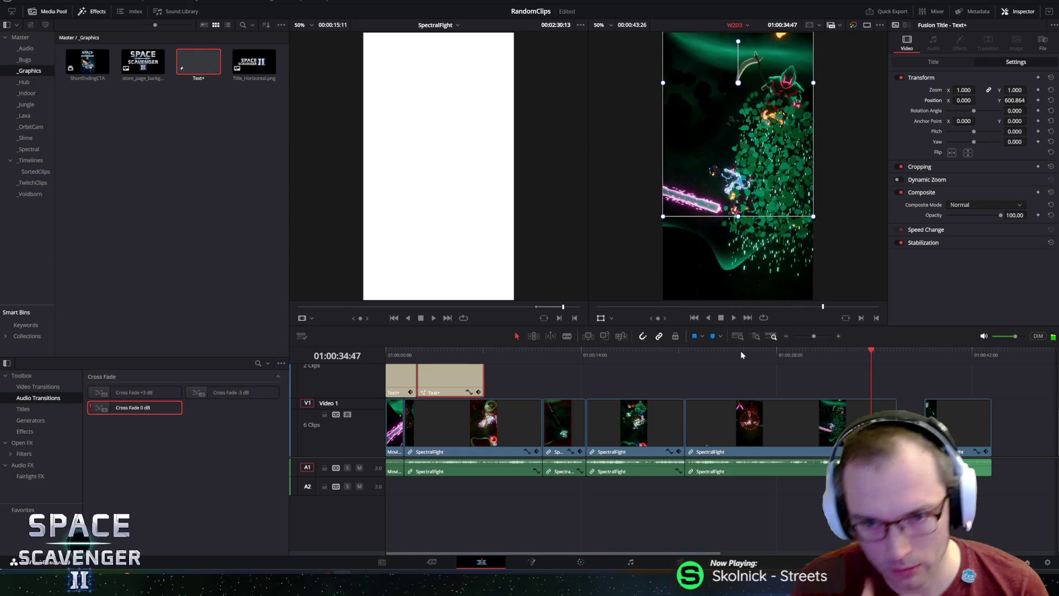
click(801, 306)
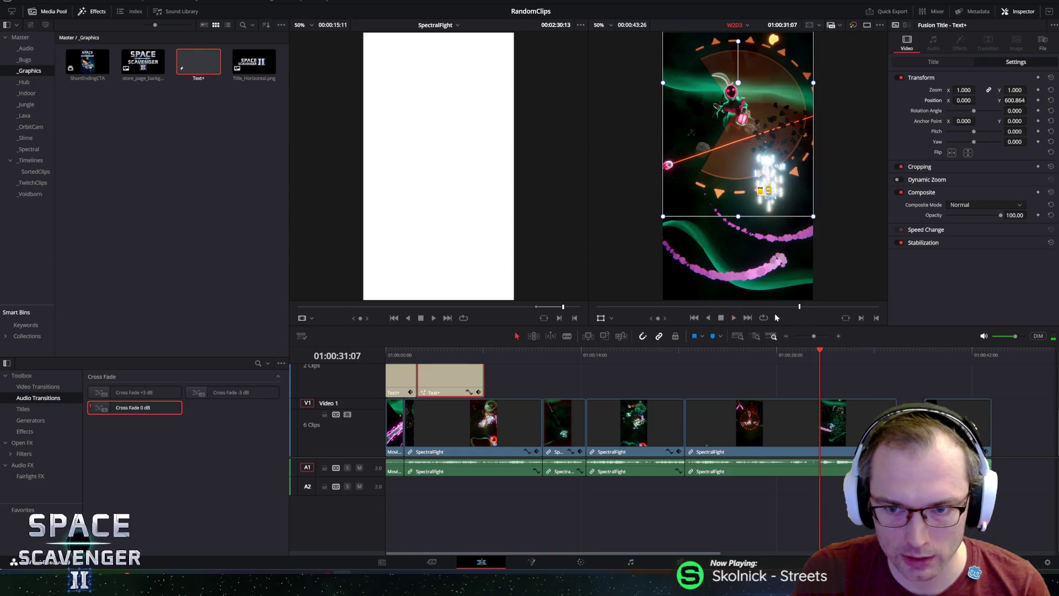
key(space)
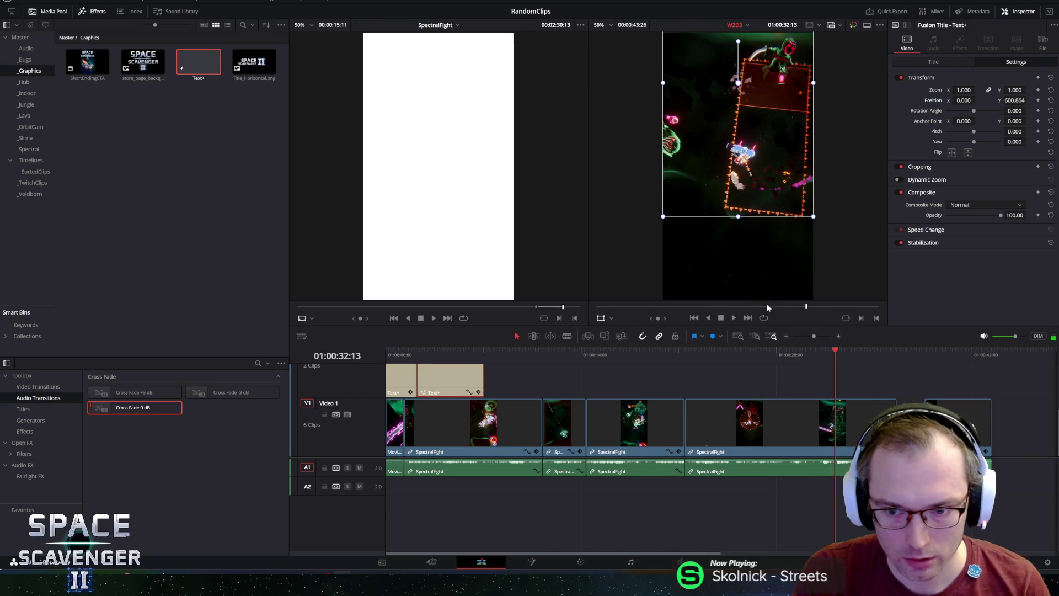
click(800, 307)
key(space)
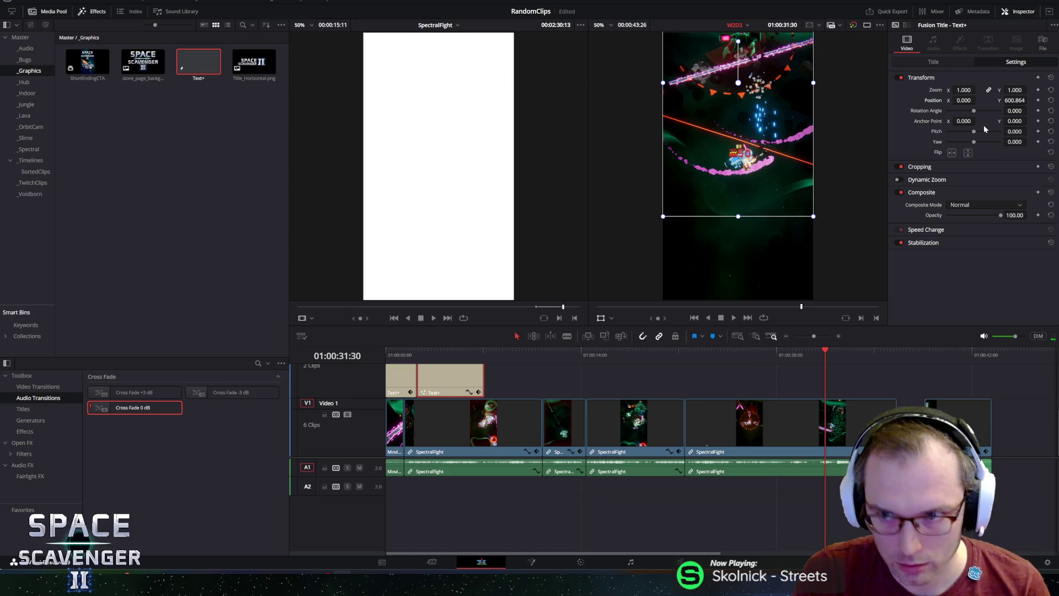
click(844, 417)
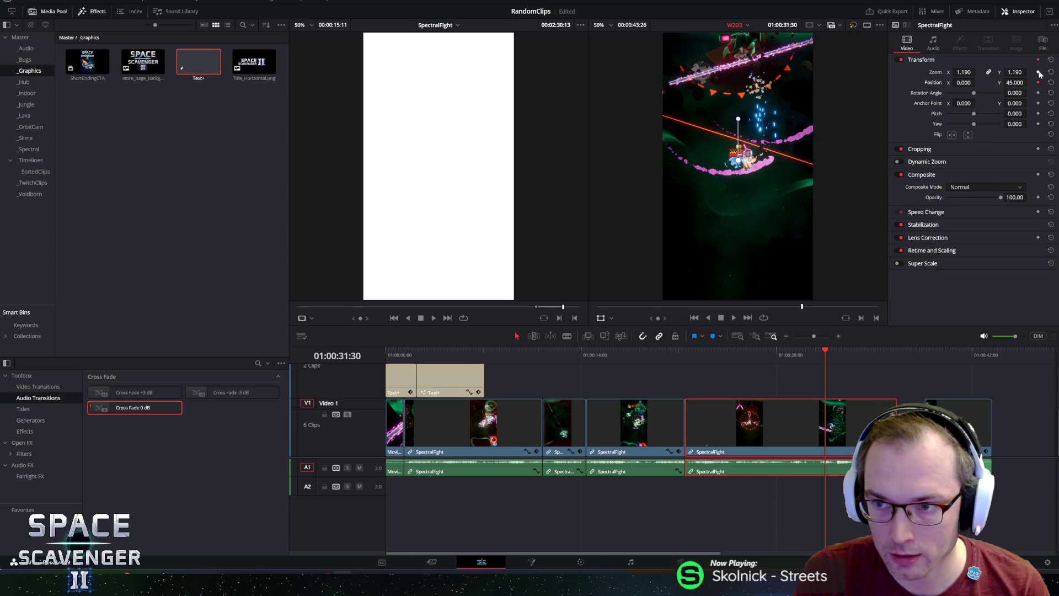
key(space)
key(space)
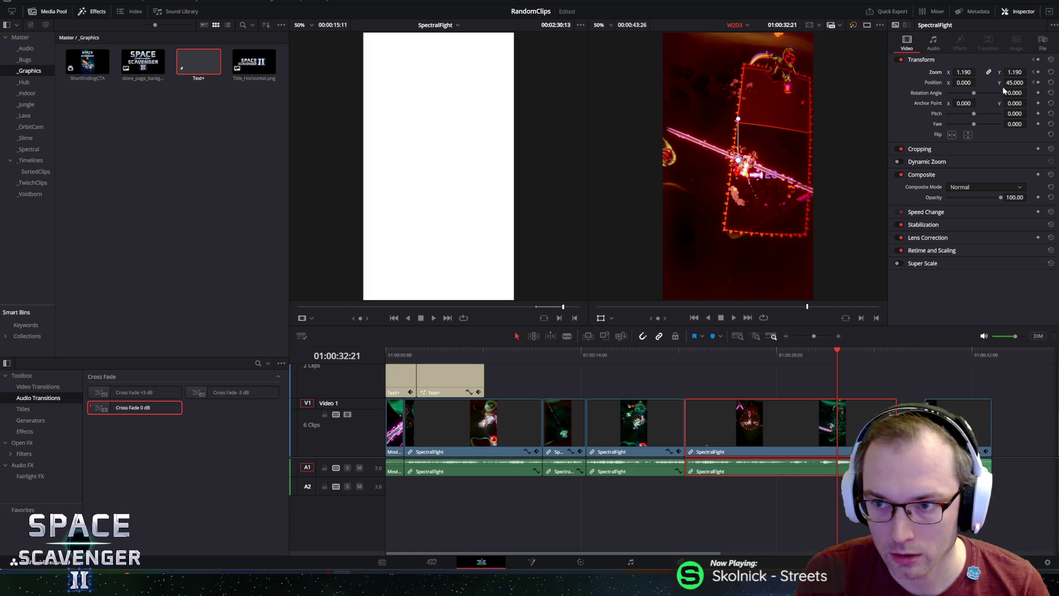
scroll(863, 424, up, 3)
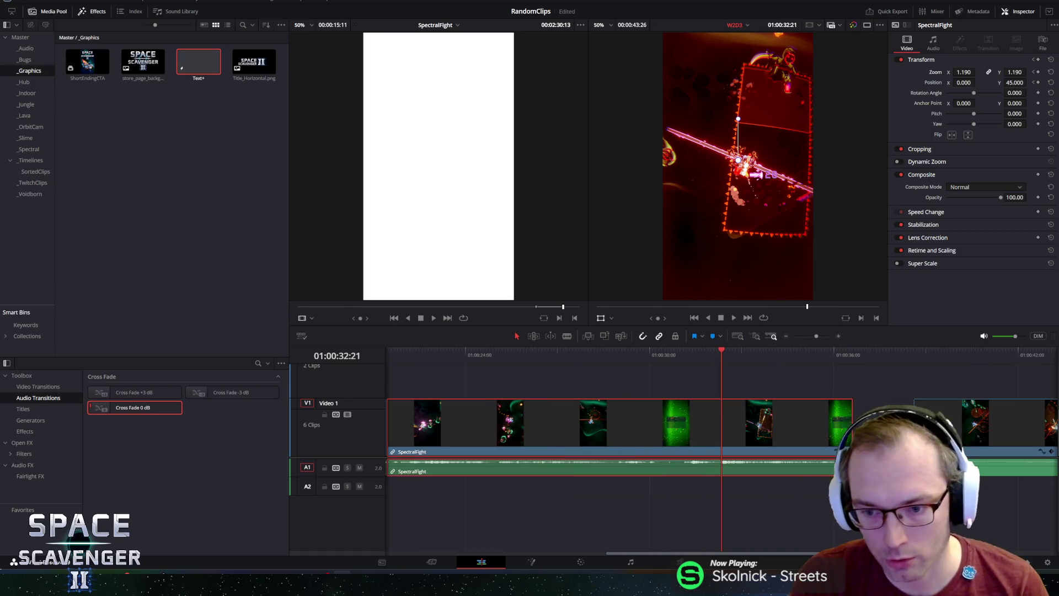
- Push the gameplay zoom to 2.730 at X -27, review it, and park the playhead at 01:00:32:26
drag(972, 72, 944, 82)
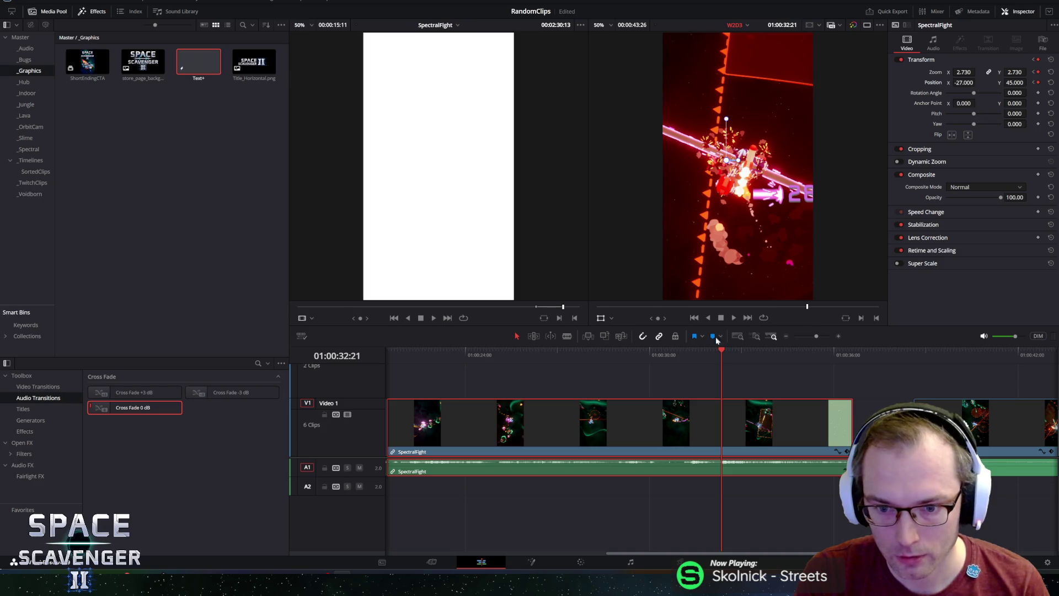
drag(721, 353, 684, 353)
key(space)
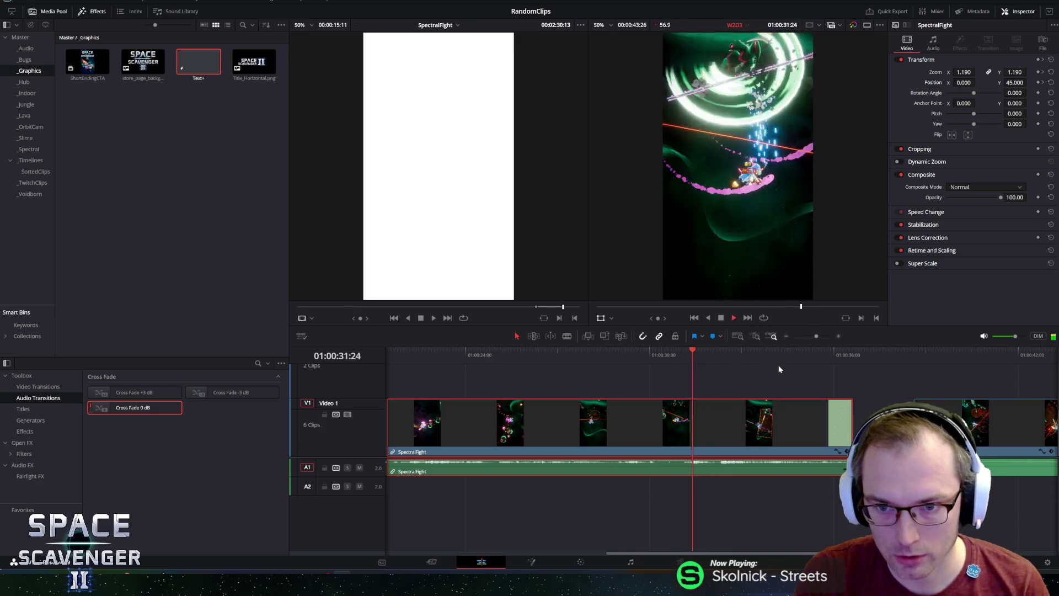
key(space)
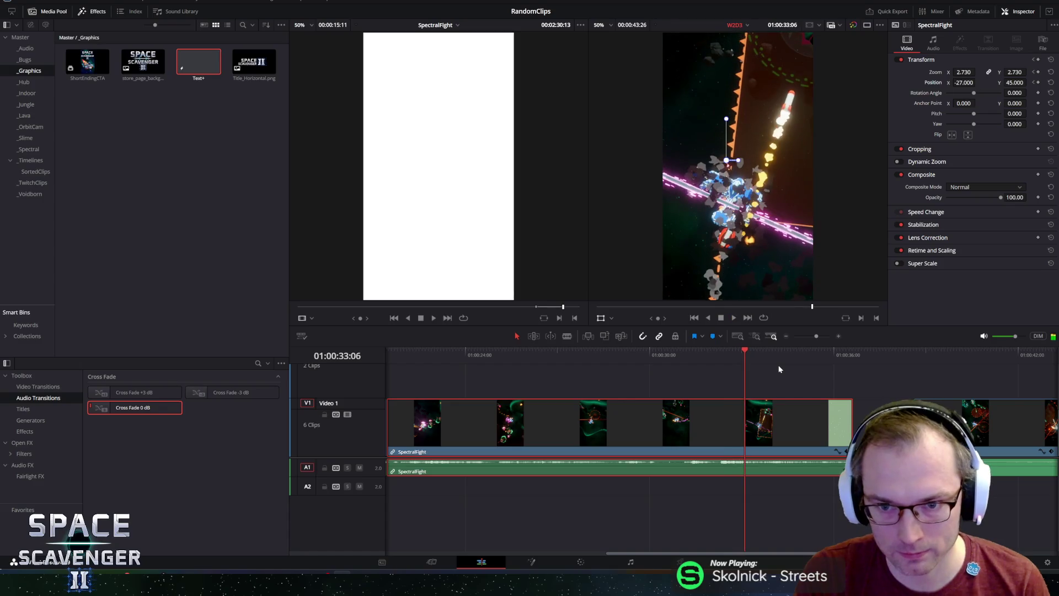
mouse_move(752, 350)
mouse_down()
mouse_move(714, 353)
mouse_move(723, 356)
mouse_up()
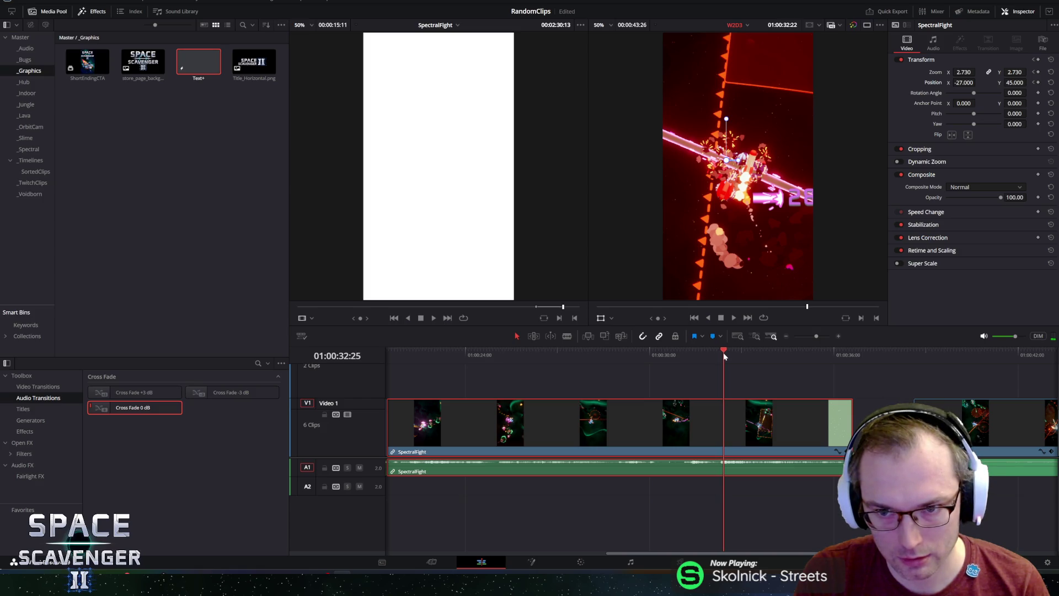
drag(724, 356, 725, 356)
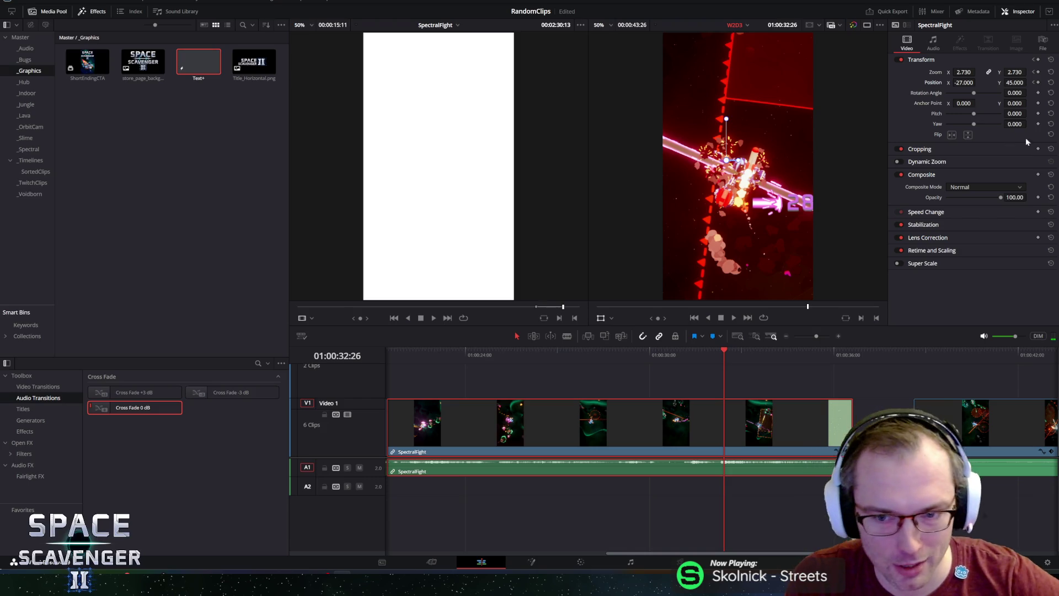
mouse_move(570, 235)
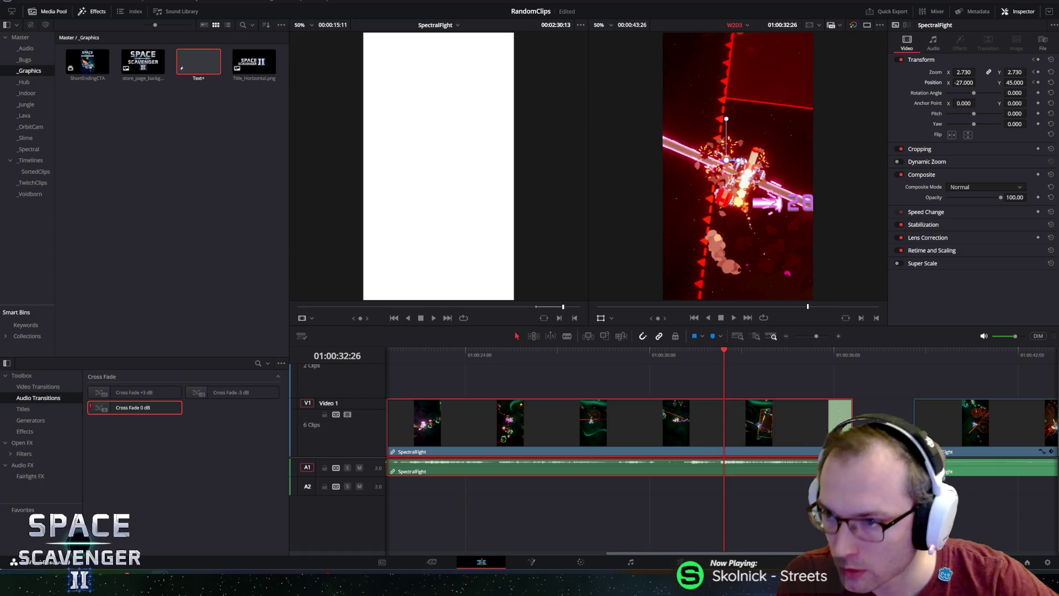
- Apply a freeze frame to the clip at the playhead and preview it
right_click(726, 427)
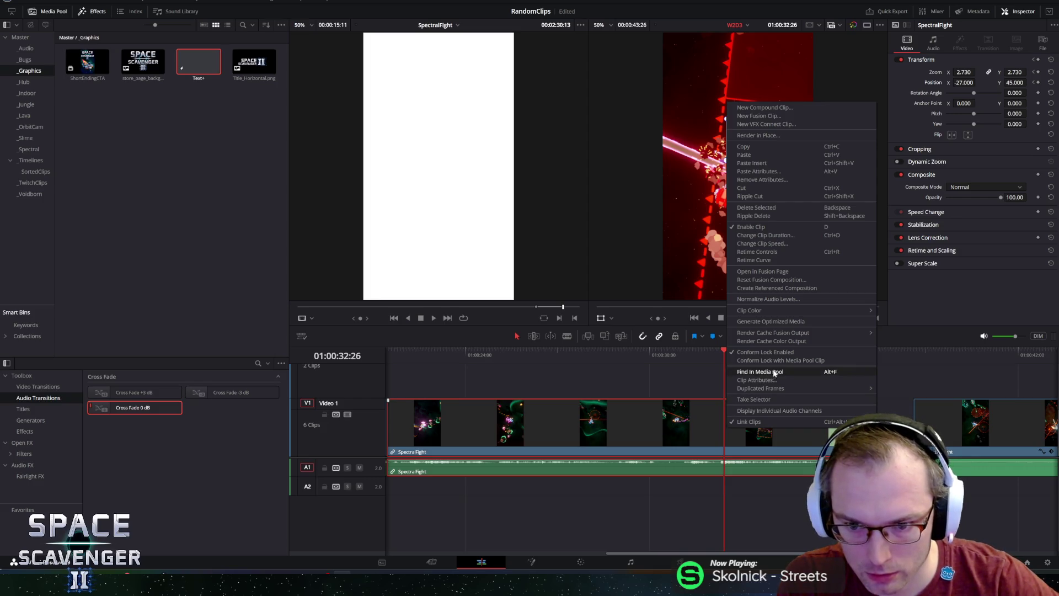
click(776, 245)
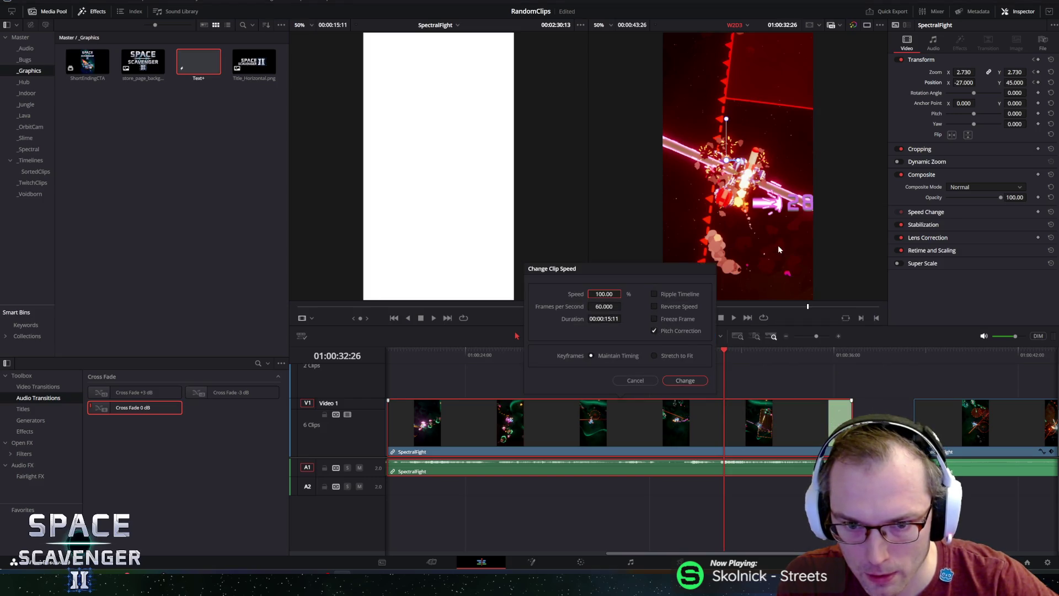
click(655, 318)
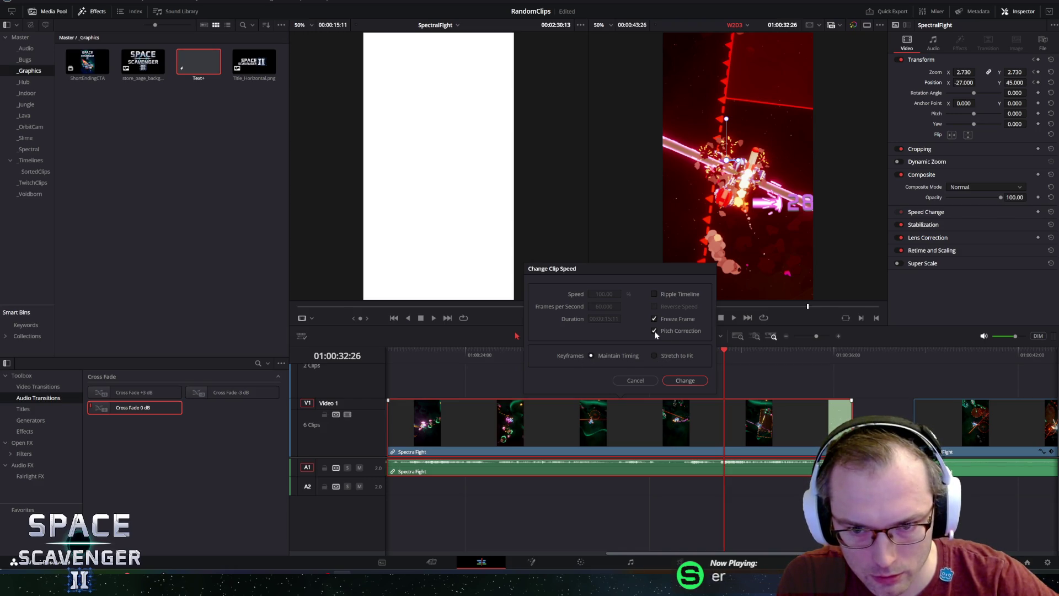
click(684, 381)
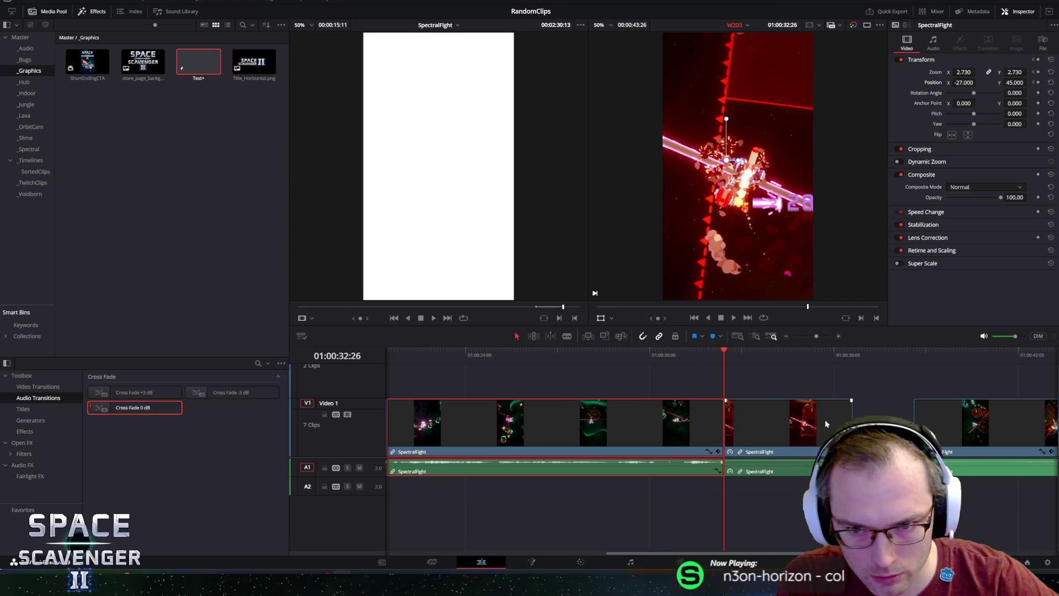
mouse_move(749, 362)
mouse_down()
mouse_move(750, 350)
mouse_move(848, 356)
mouse_move(725, 362)
mouse_up()
- Shorten the freeze frame by about 3:50, delete the short leftover clip, and save
click(803, 412)
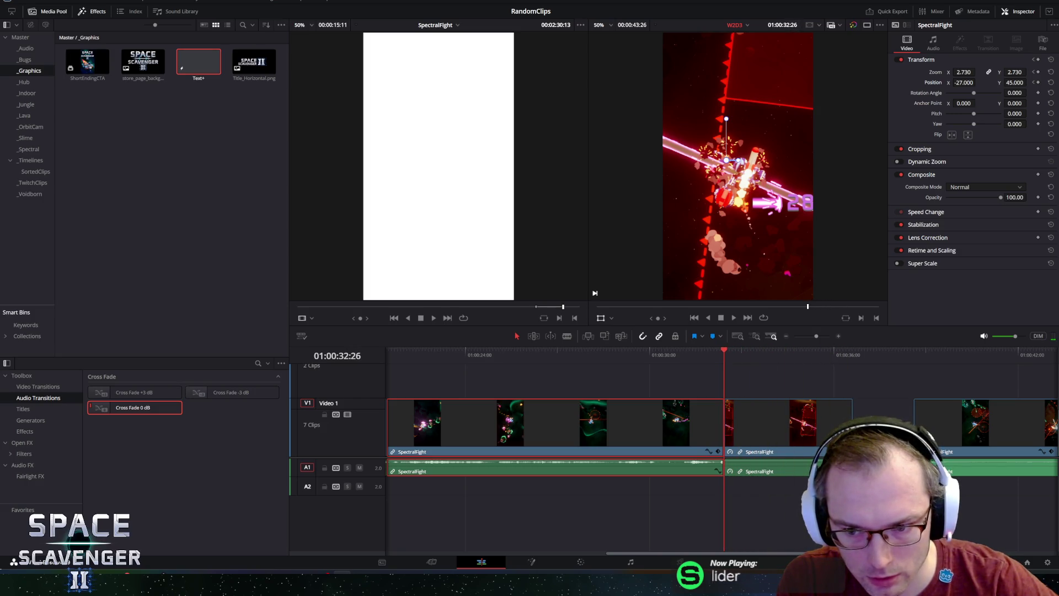
drag(852, 422, 736, 421)
drag(680, 401, 680, 403)
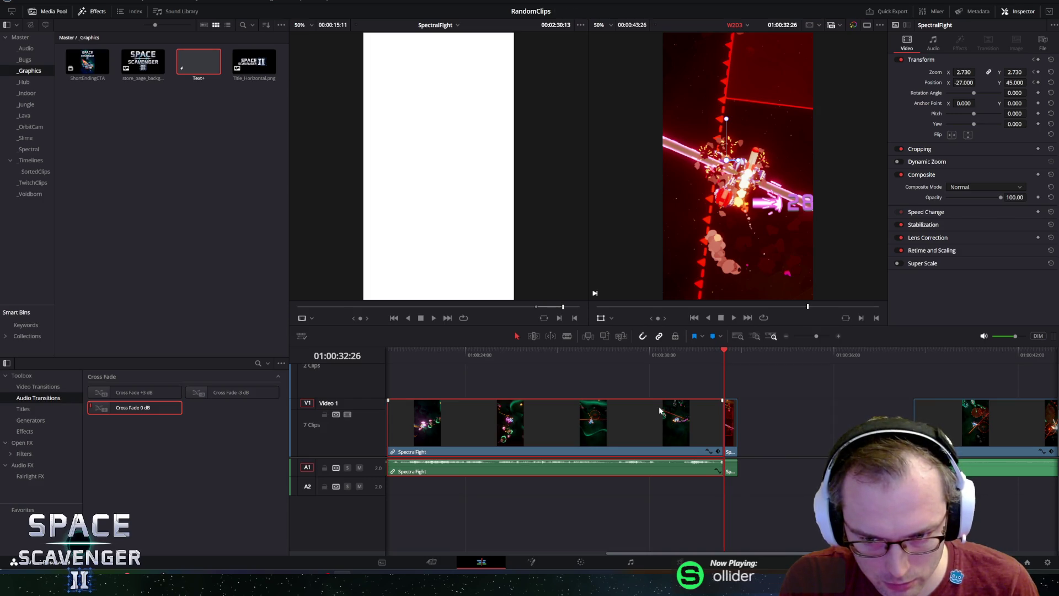
click(732, 417)
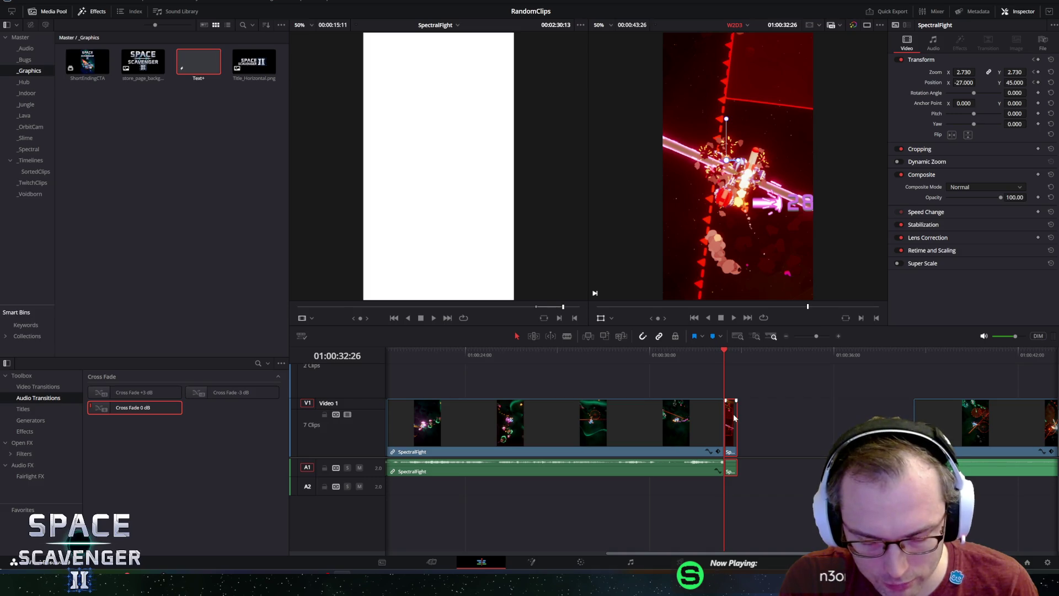
key(Delete)
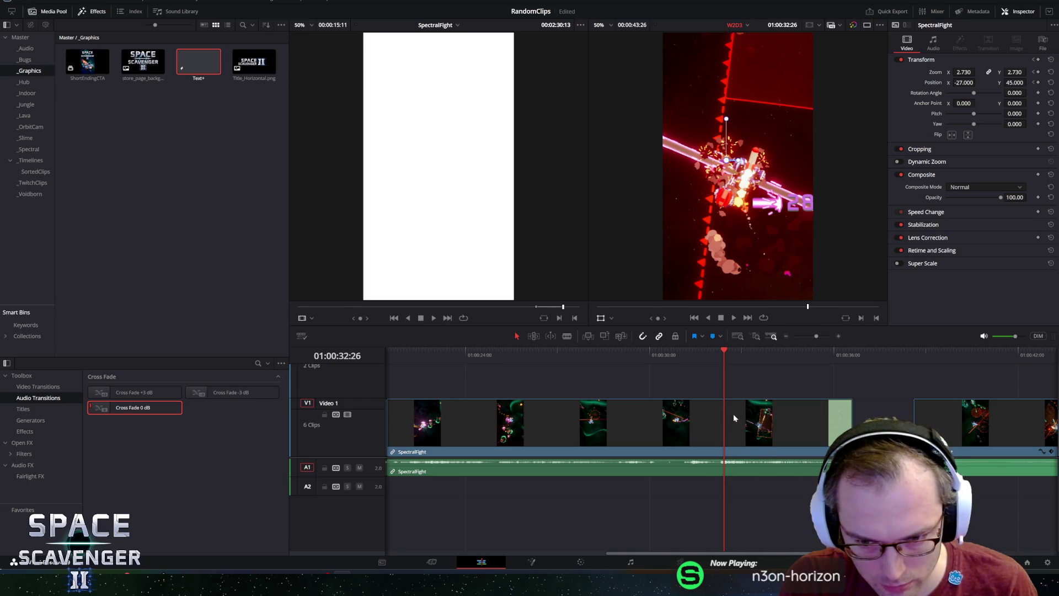
key(ctrl+s)
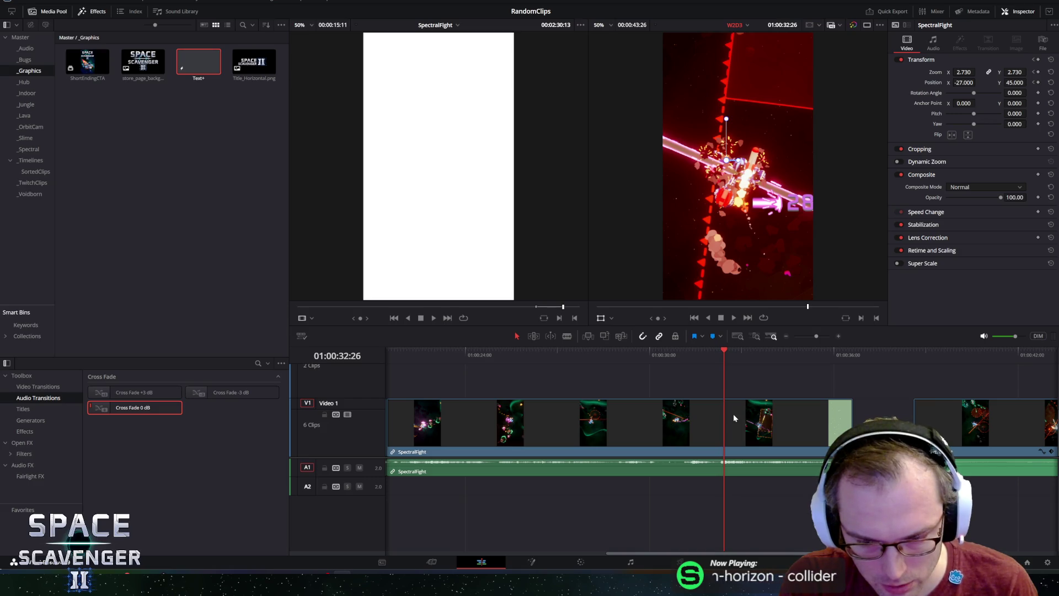
- Move the SpectralFight clip later on the timeline, leaving a gap
click(443, 560)
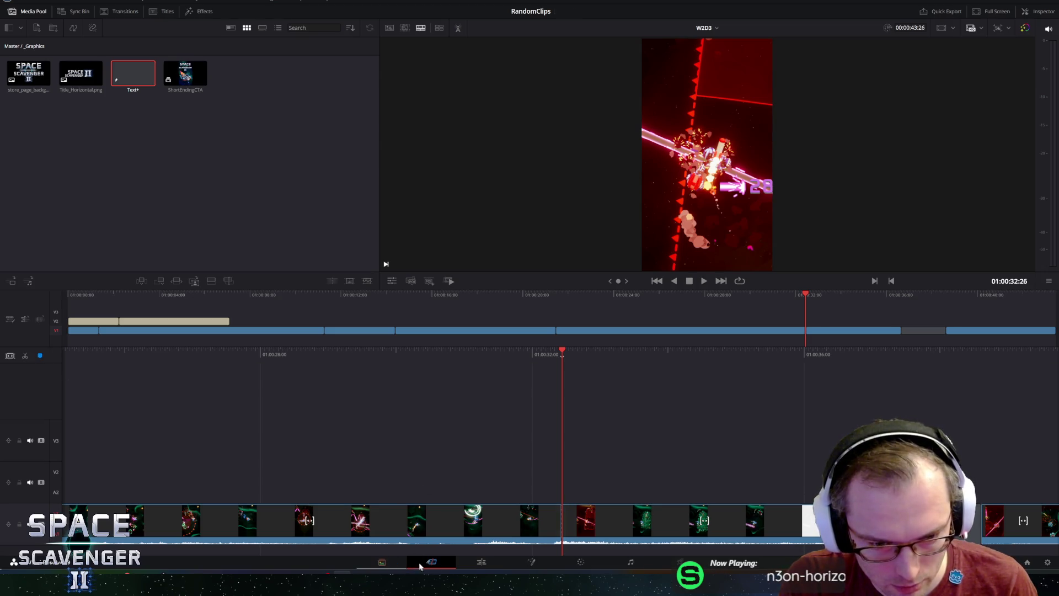
click(481, 562)
drag(772, 429, 820, 432)
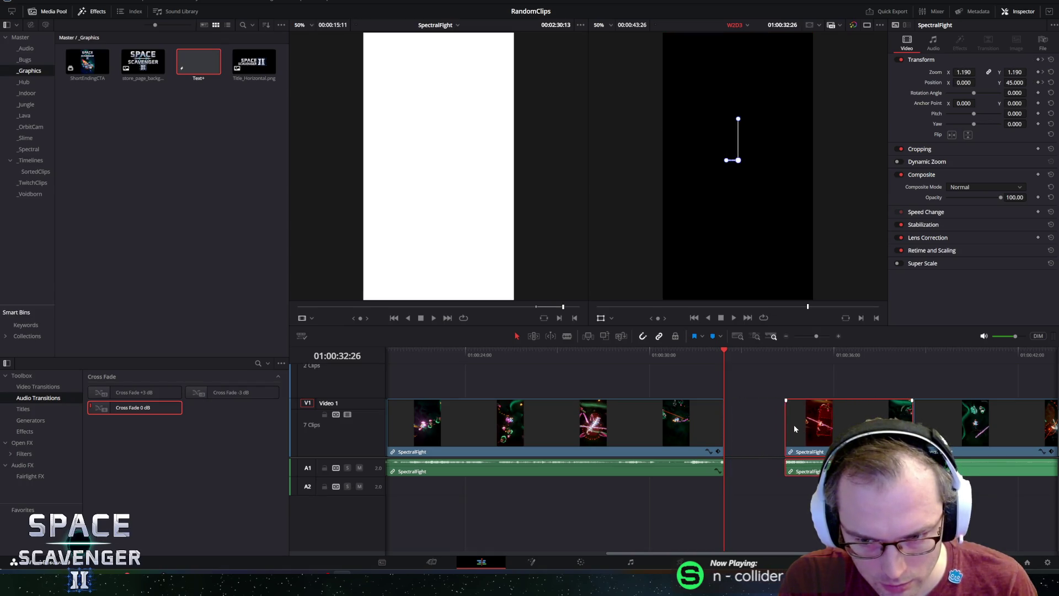
- Apply a freeze frame to the first SpectralFight clip at 01:00:32:26 and save
click(714, 421)
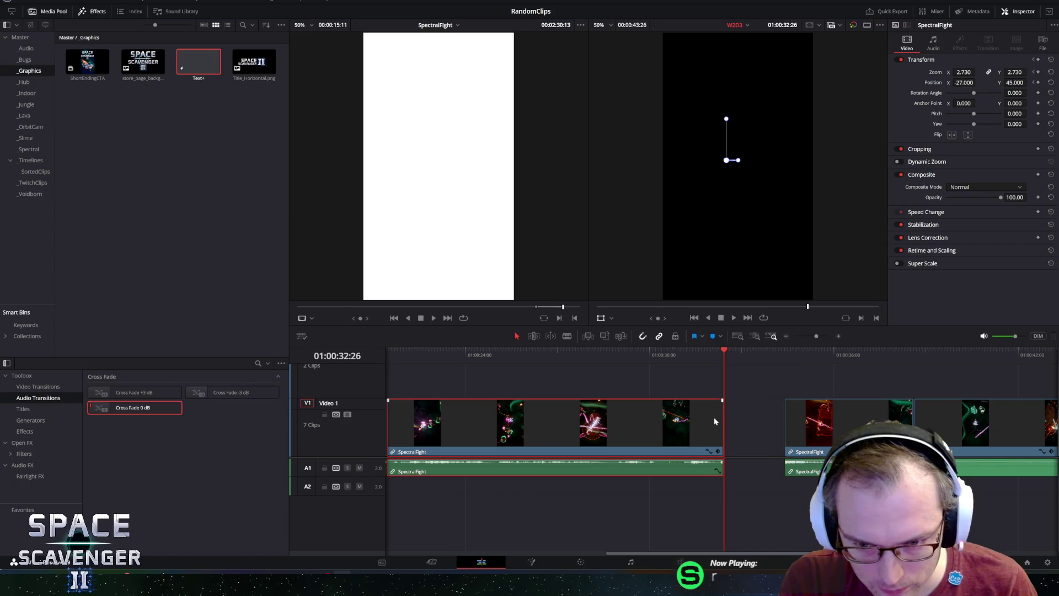
right_click(711, 409)
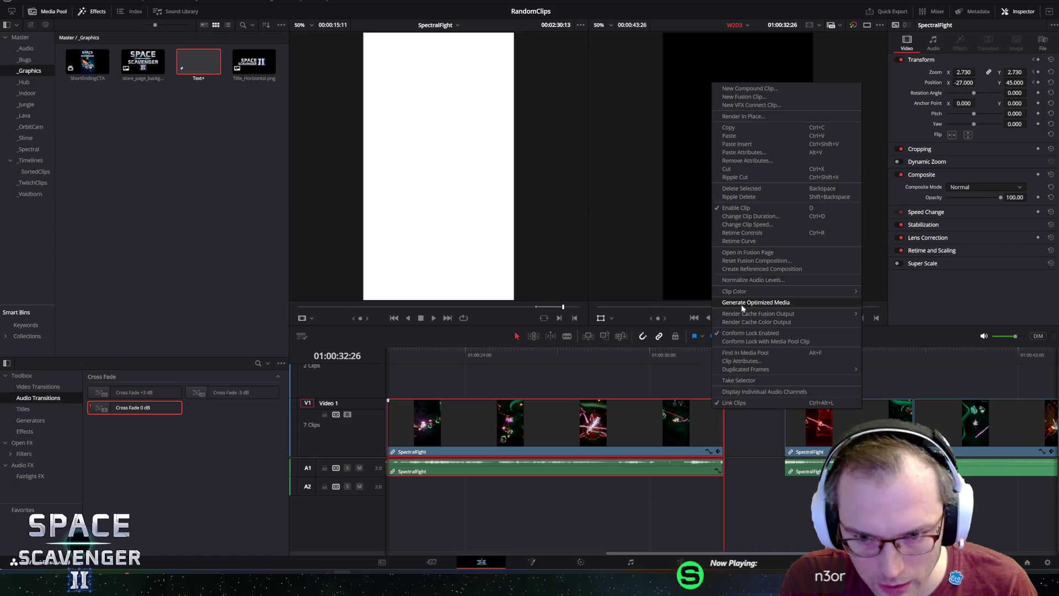
click(707, 347)
key(space)
click(719, 347)
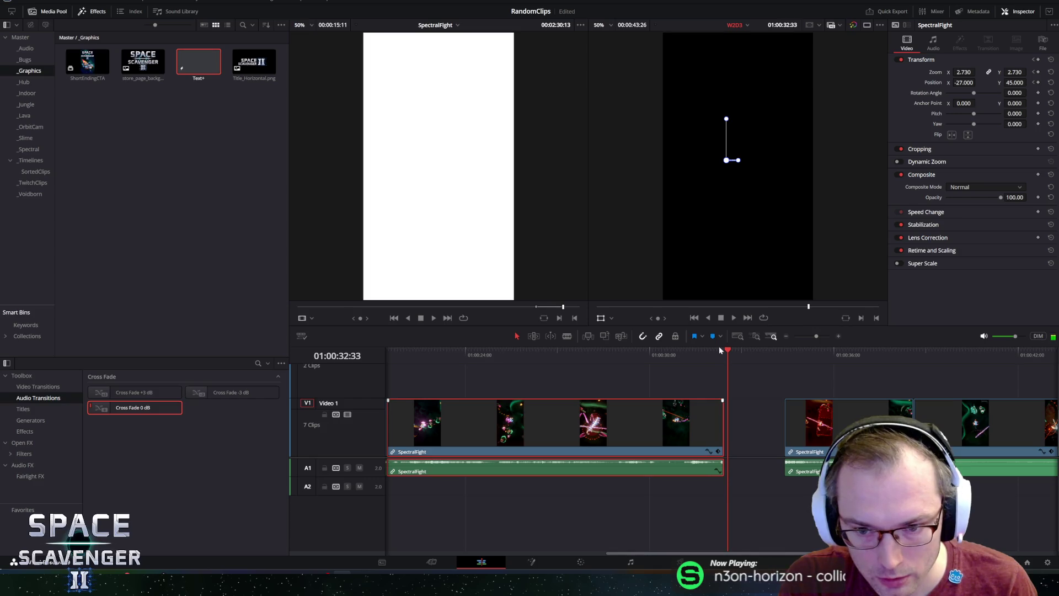
right_click(710, 407)
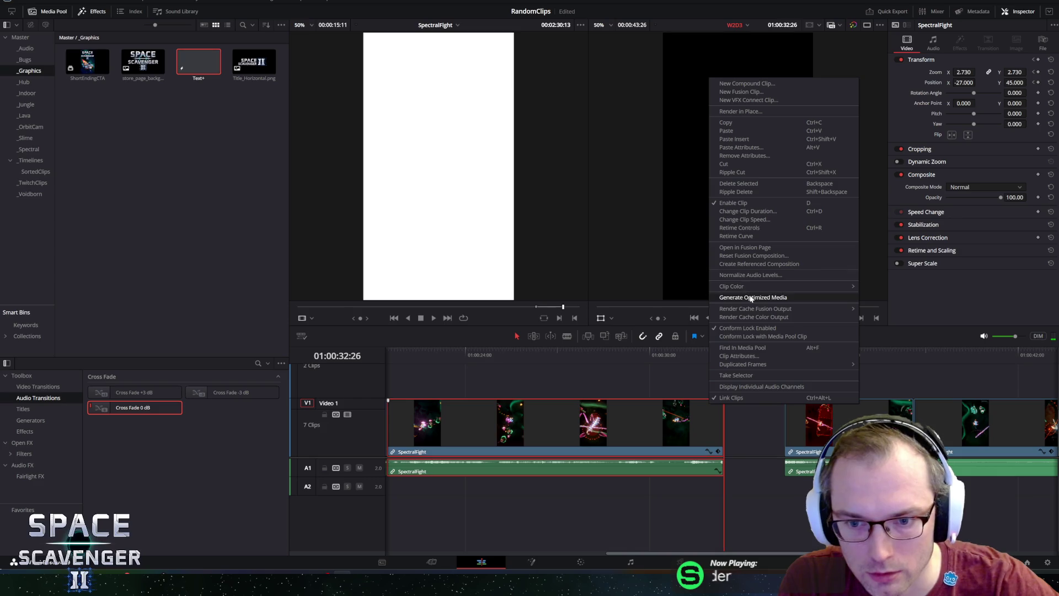
click(749, 219)
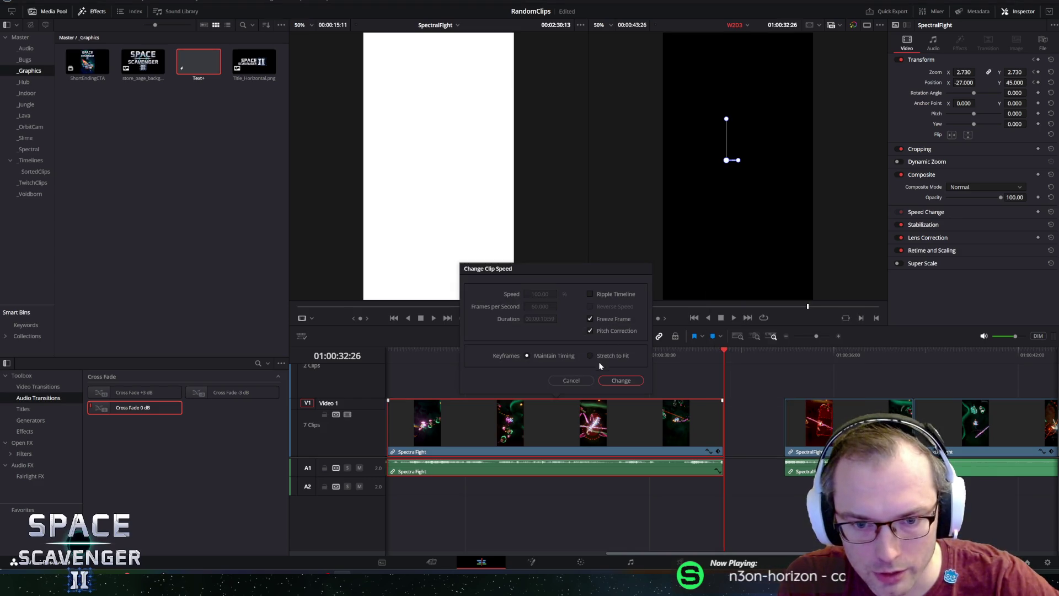
click(609, 380)
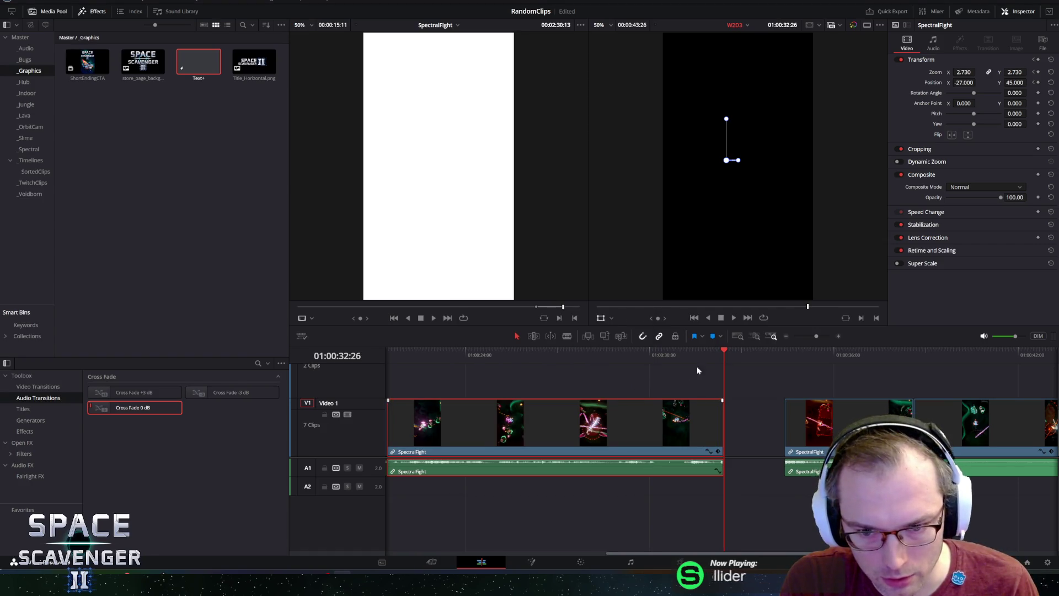
key(slash)
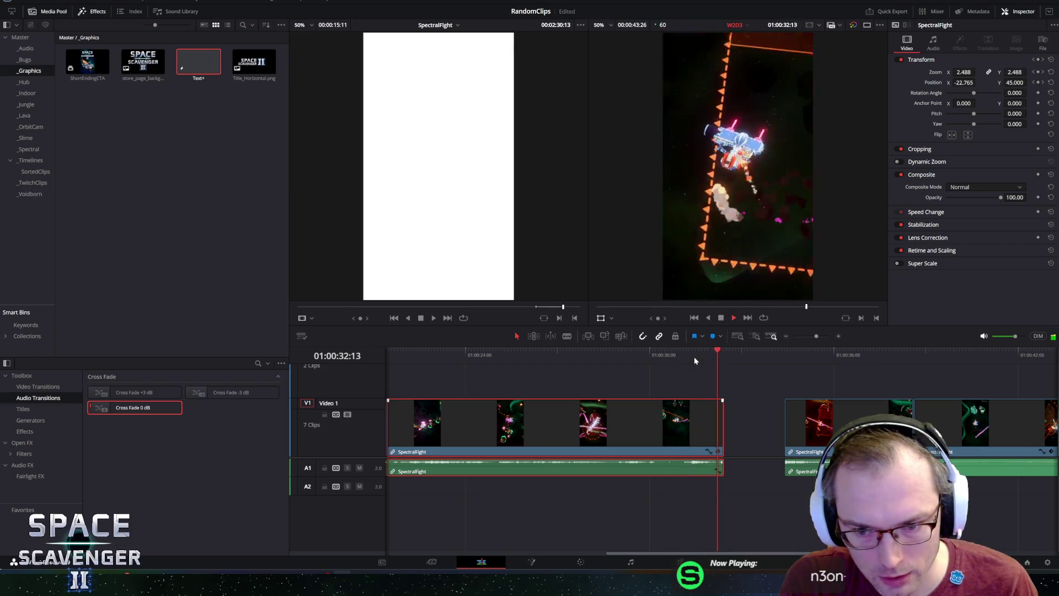
key(ctrl+s)
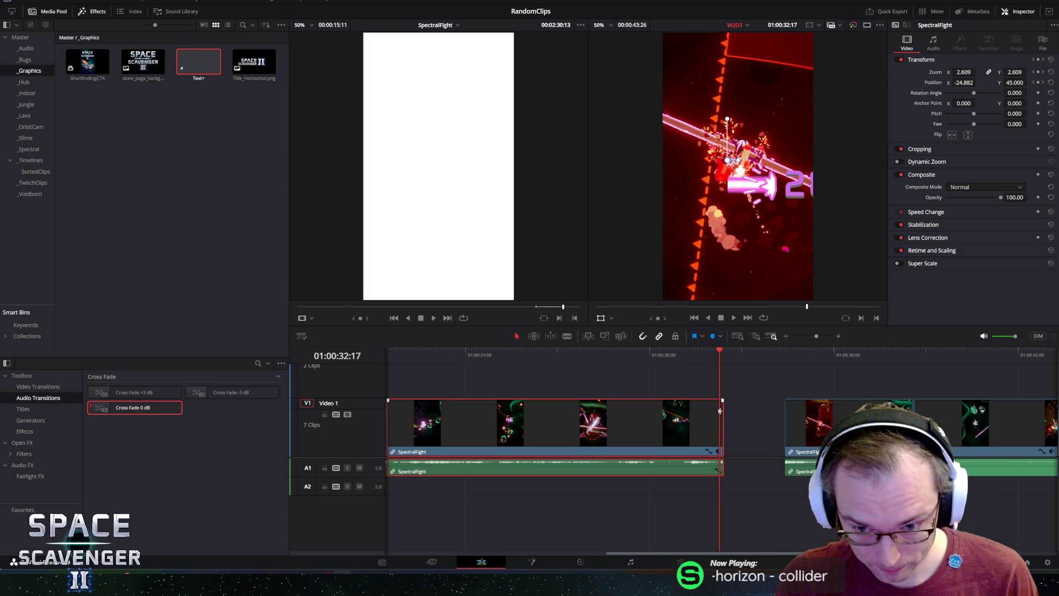
- Add a freeze frame at the clip's end, splitting it, and play back around the gap
key(Down)
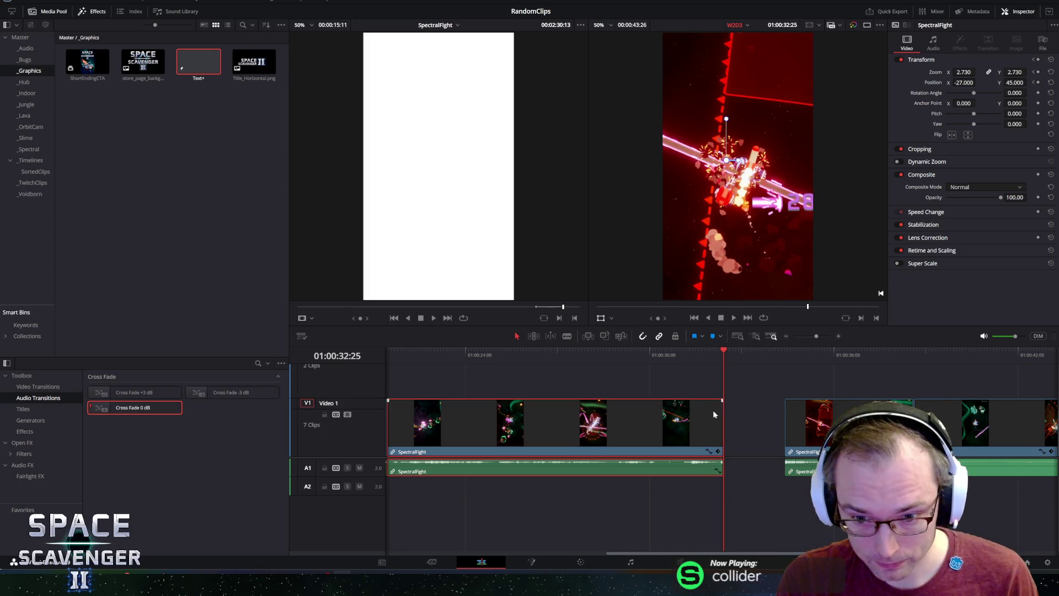
right_click(713, 411)
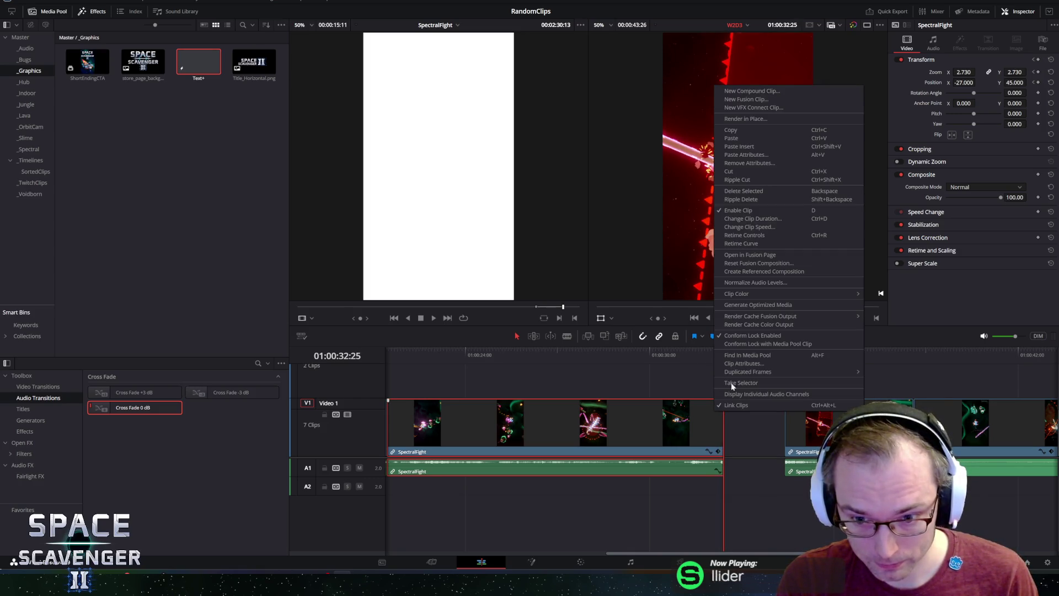
click(746, 228)
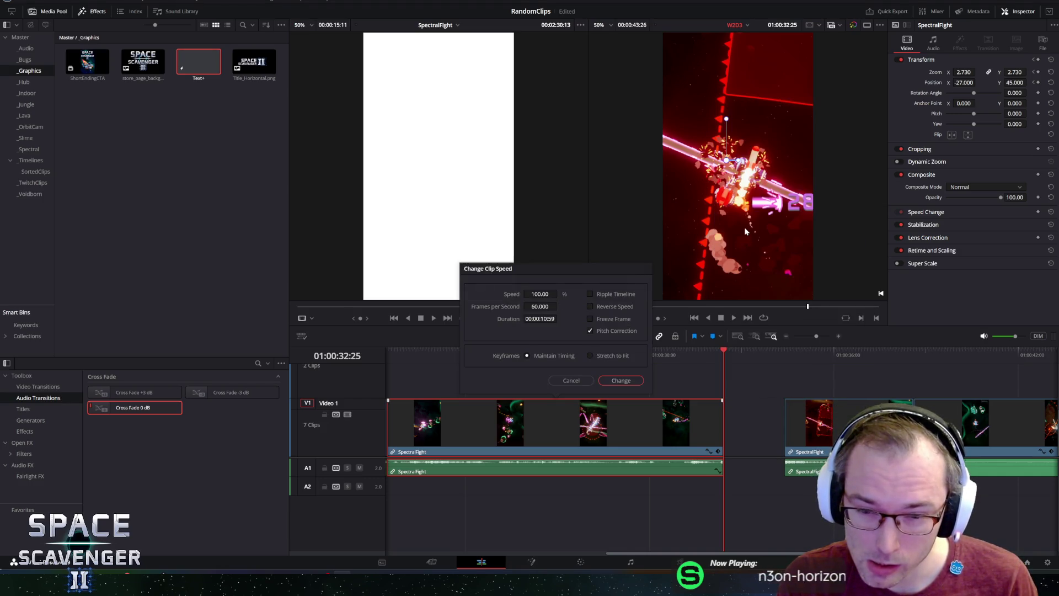
click(613, 320)
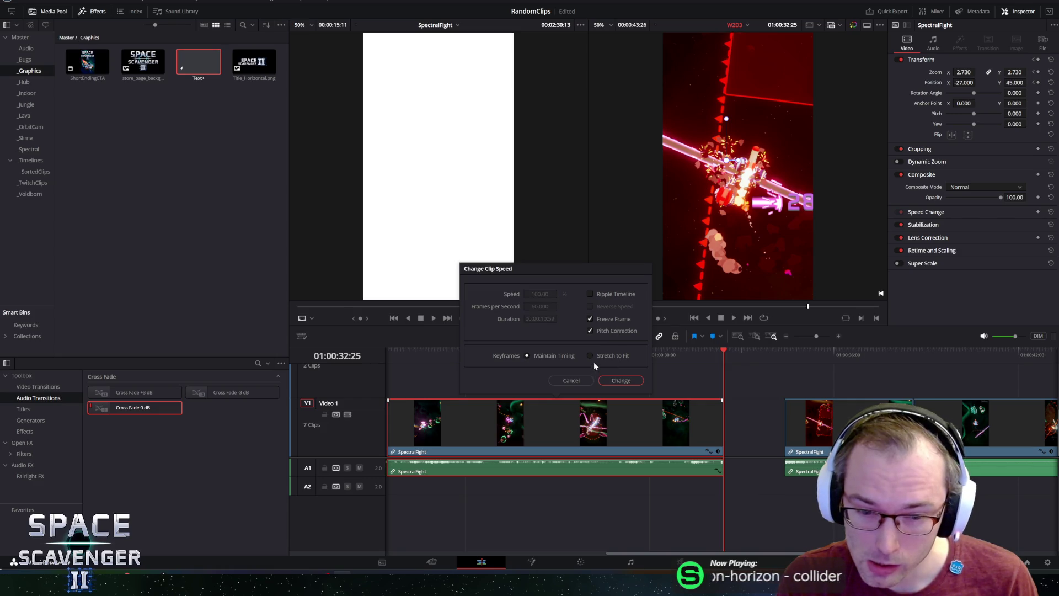
click(630, 384)
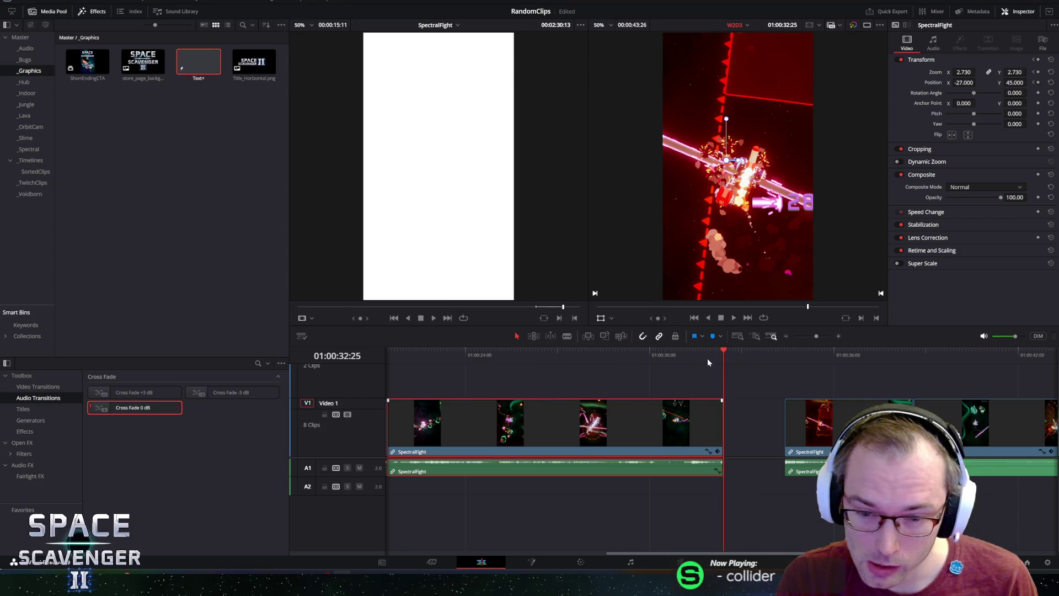
key(space)
key(space)
key(ctrl+equal)
key(ctrl+equal)
key(ctrl+equal)
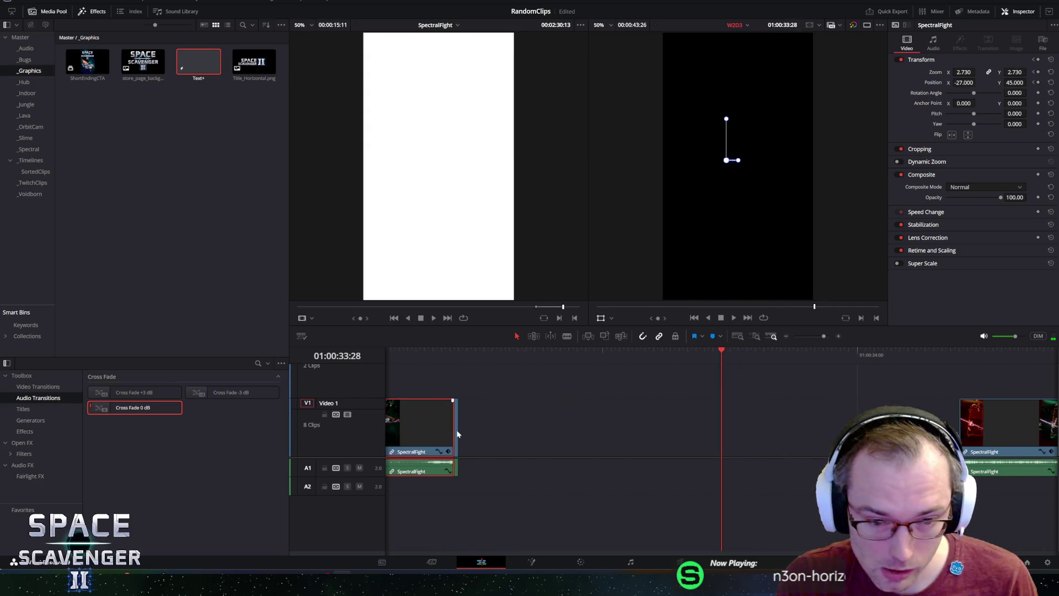
- Extend the SpectralFight clip's end to fill the gap and replay the trimmed section
drag(458, 429, 957, 426)
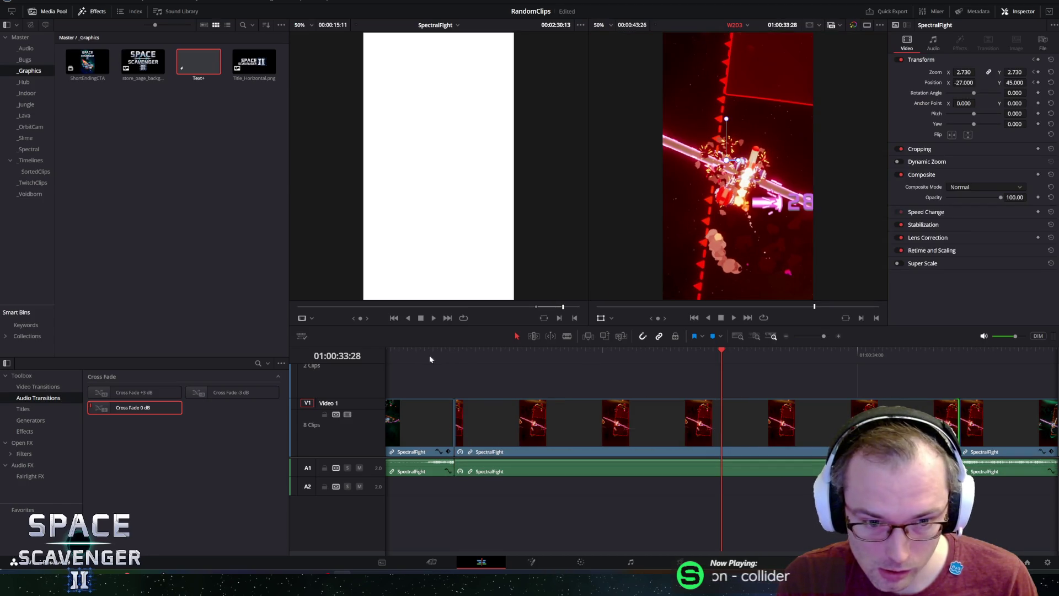
click(527, 356)
key(space)
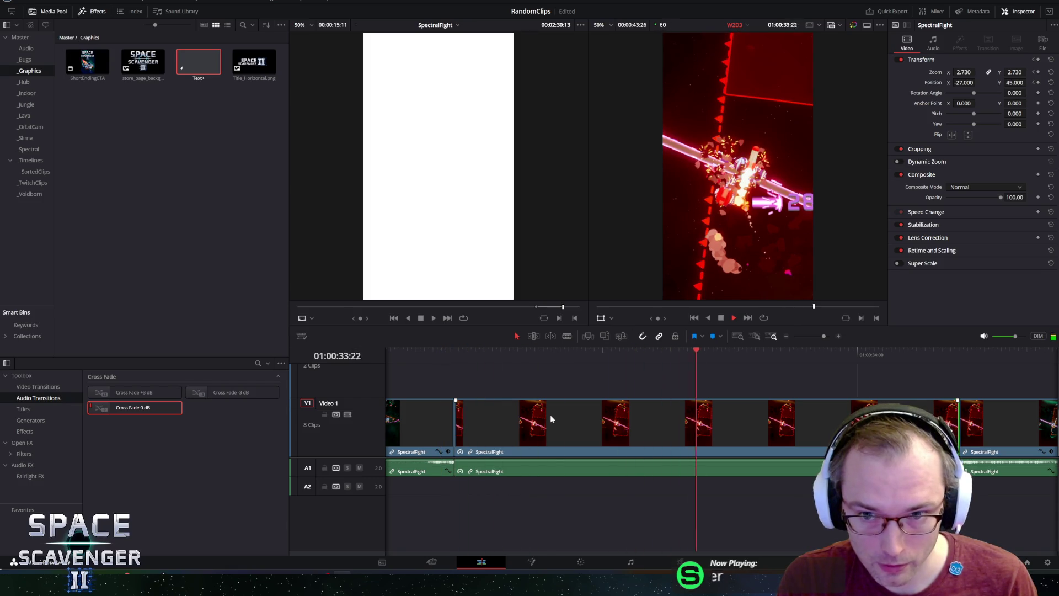
scroll(550, 415, down, 3)
scroll(543, 416, down, 5)
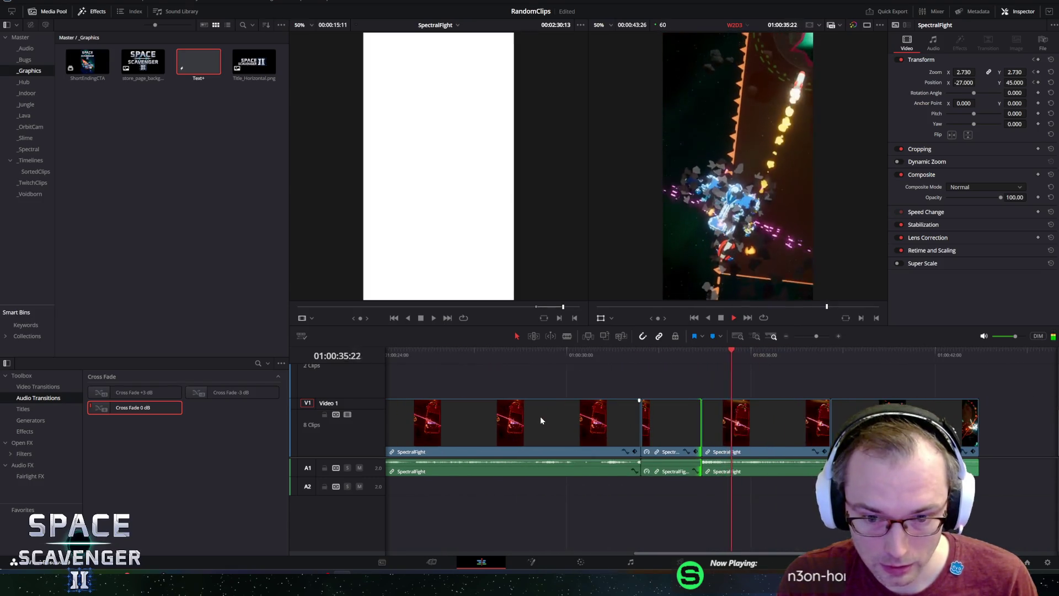
scroll(635, 400, up, 4)
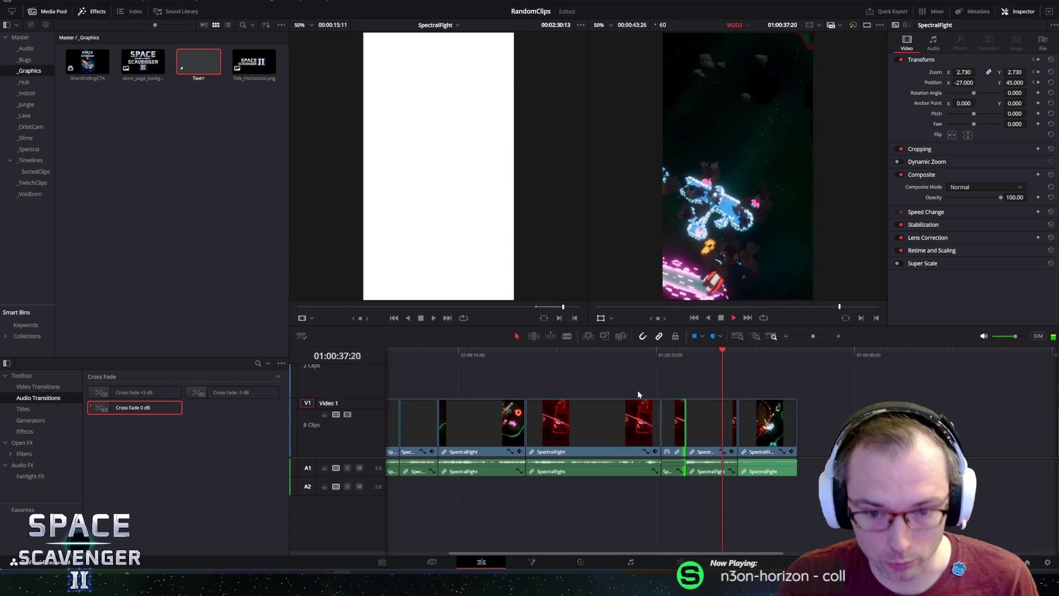
click(571, 358)
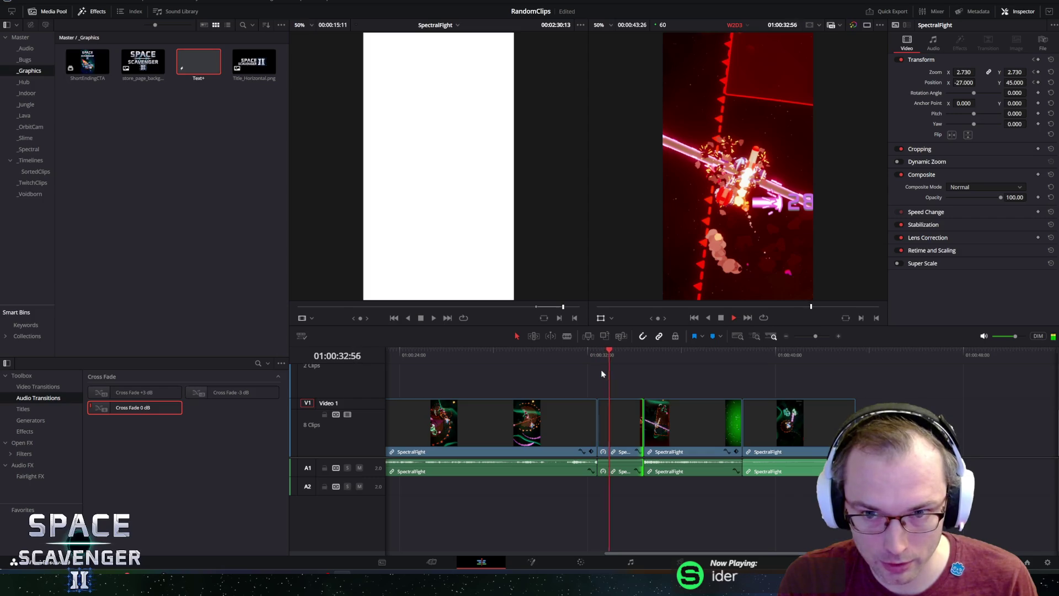
- Delete the short leftover clip and slide the later clips left to close the gap
click(613, 421)
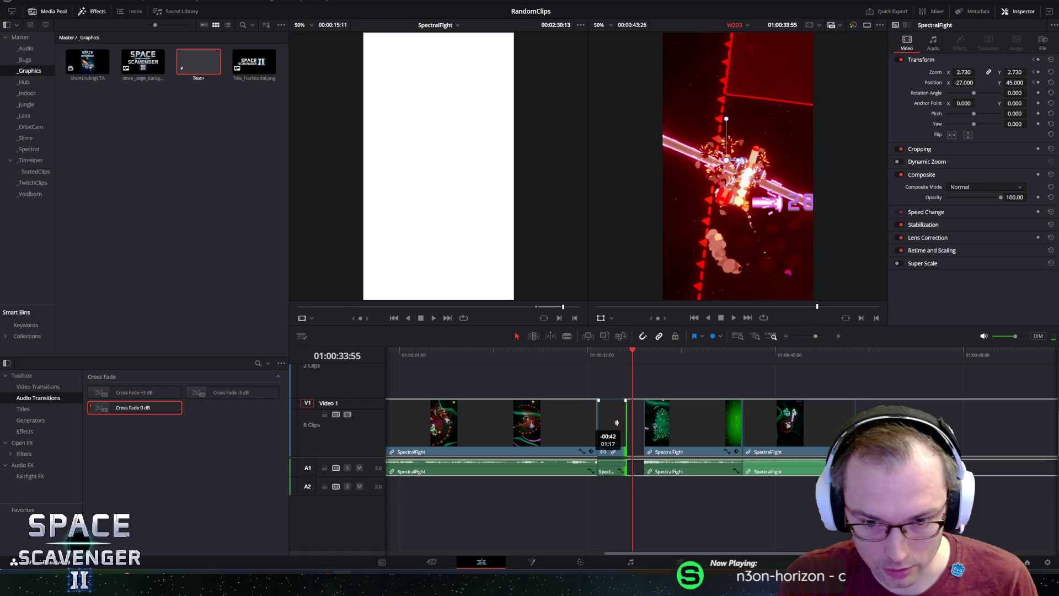
key(BackSpace)
click(563, 353)
mouse_move(631, 376)
mouse_down()
mouse_move(669, 422)
mouse_move(657, 415)
mouse_up()
click(545, 351)
key(space)
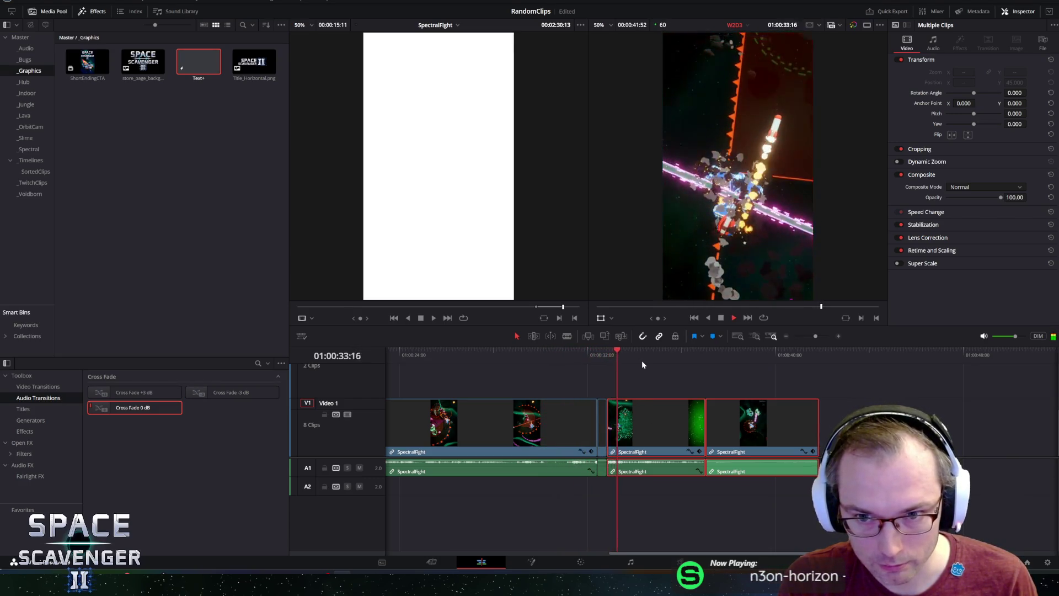
- Delete the two short clips after the long SpectralFight clip and rewatch the join
key(space)
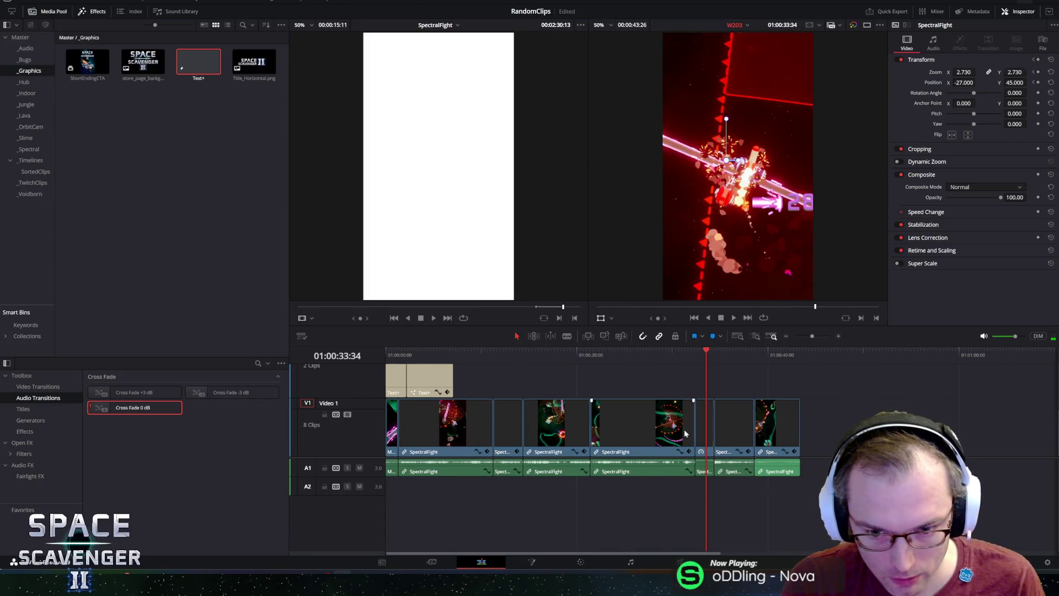
key(ctrl+z)
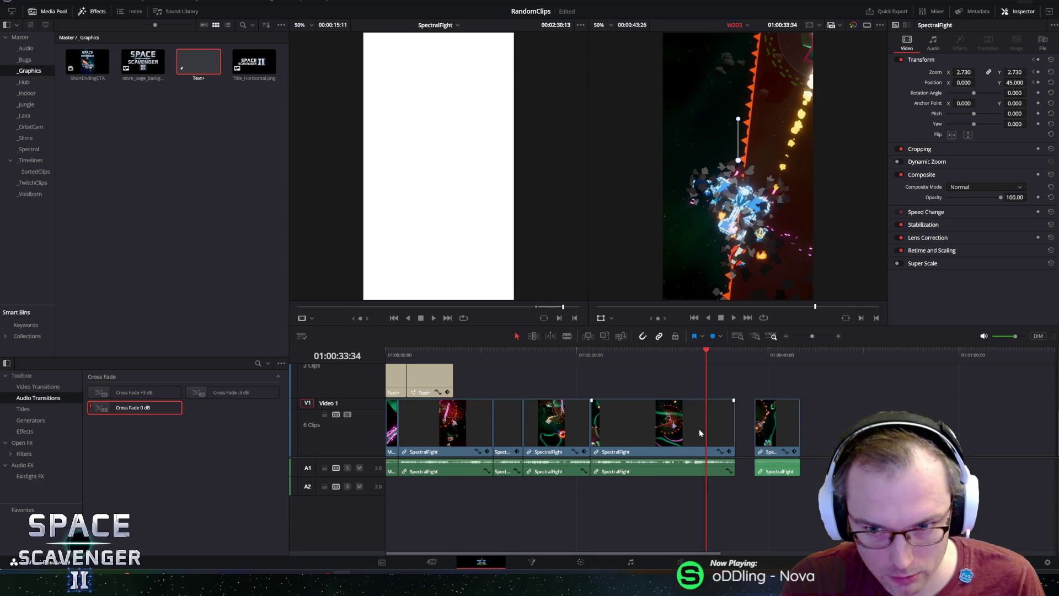
click(693, 351)
key(space)
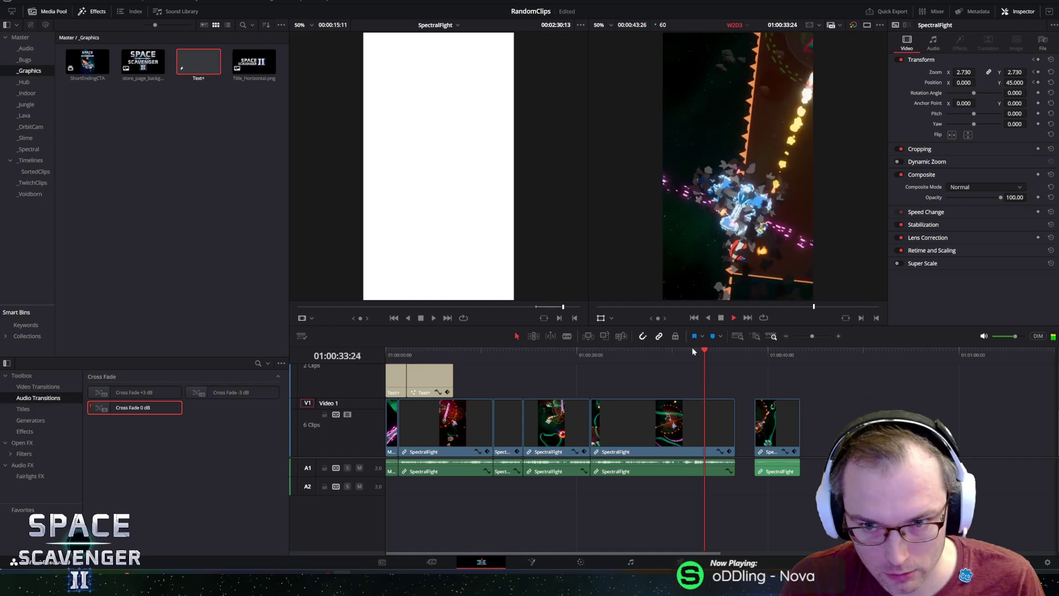
key(space)
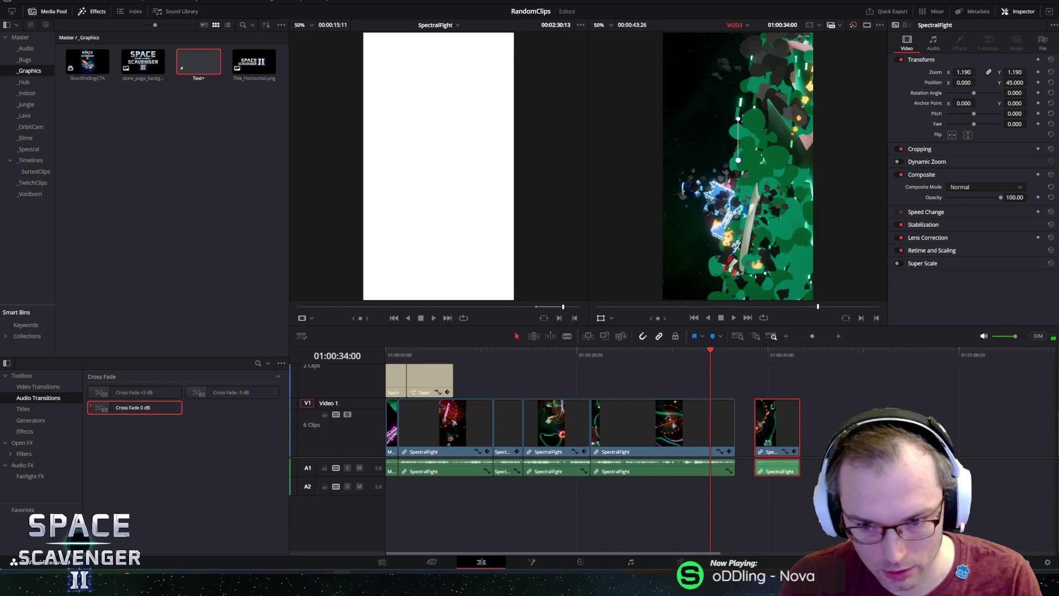
- Delete the final clip on V1 and review the new ending
key(Delete)
click(698, 352)
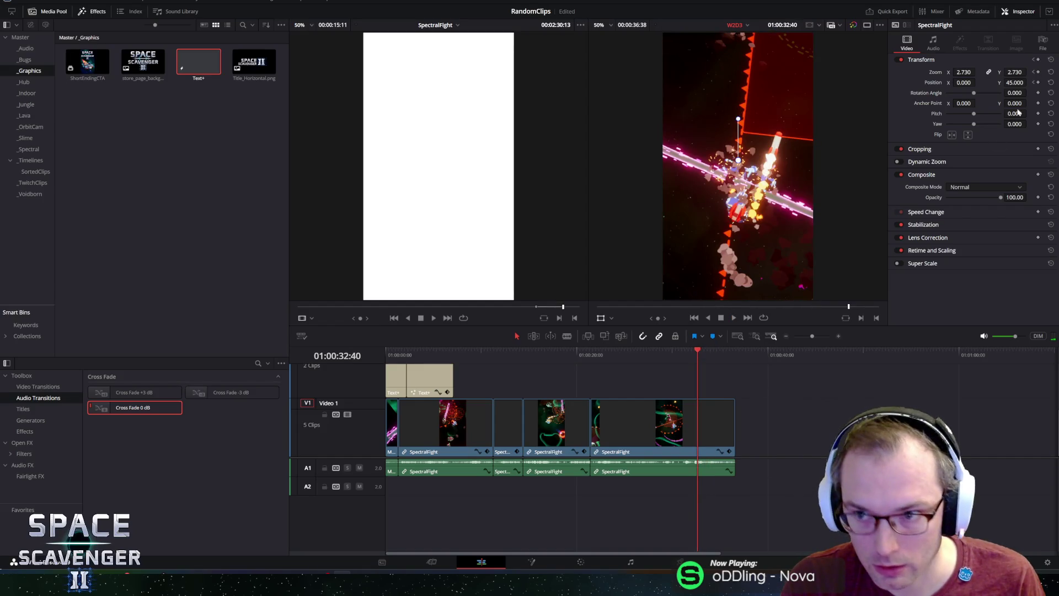
click(1034, 72)
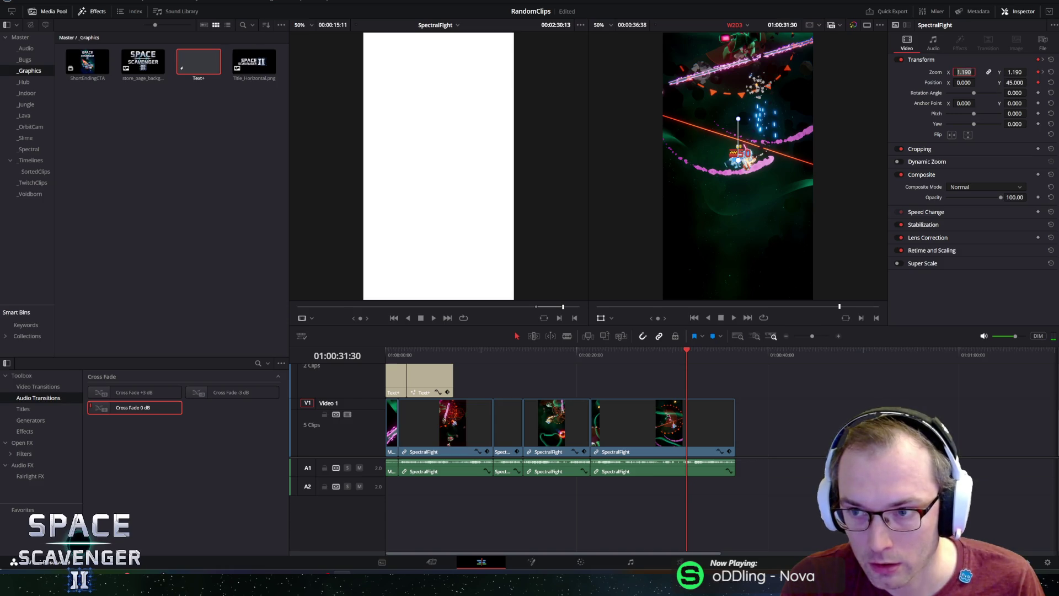
- Add a 1.190 Zoom keyframe at 01:00:34:39, after the 2.730 keyframe, and replay the zoom
click(1042, 72)
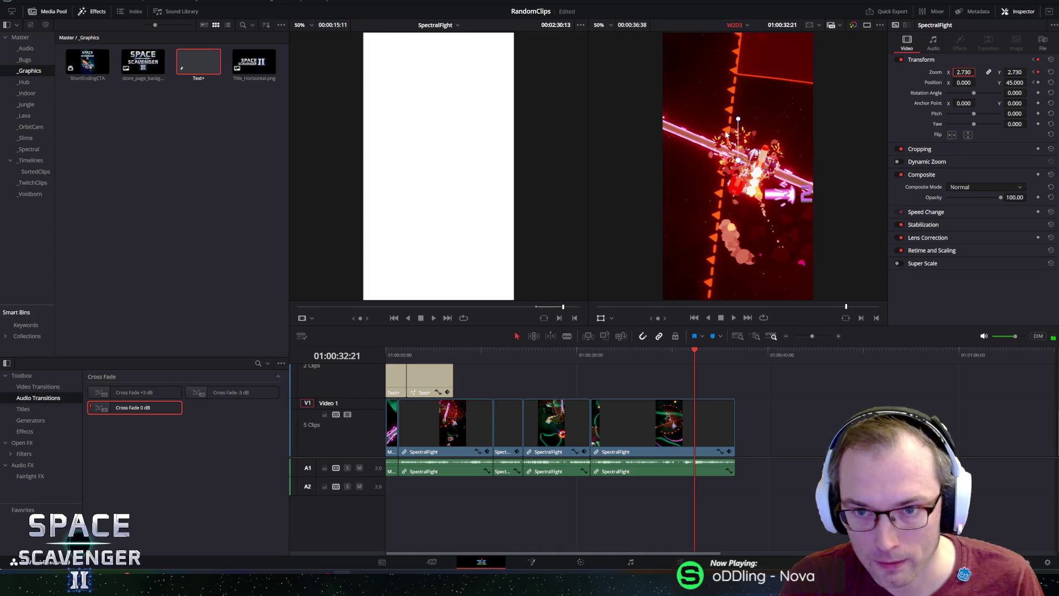
key(space)
key(space)
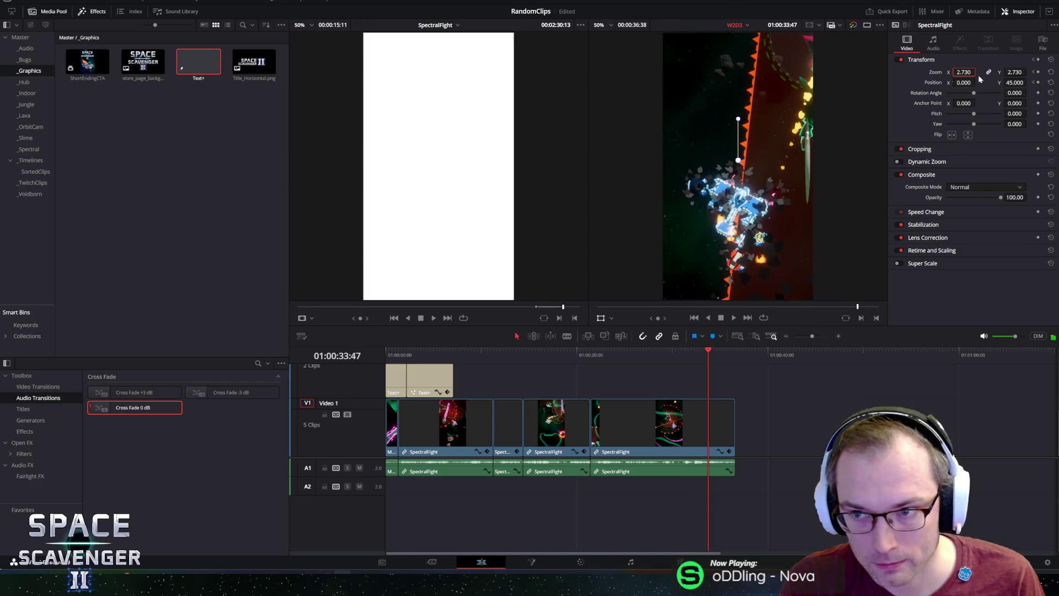
key(space)
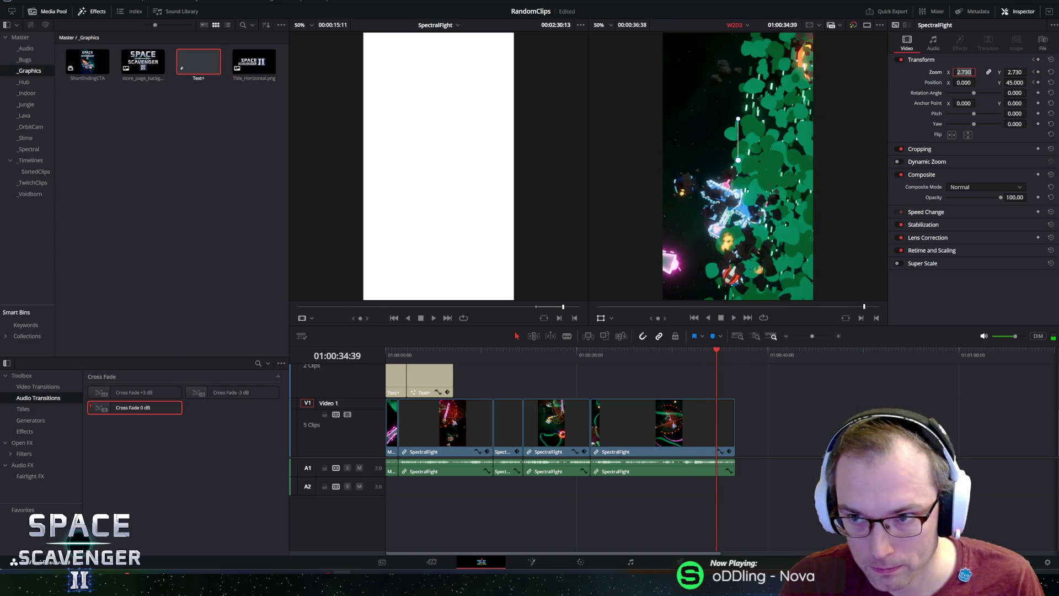
text(1.190)
key(Return)
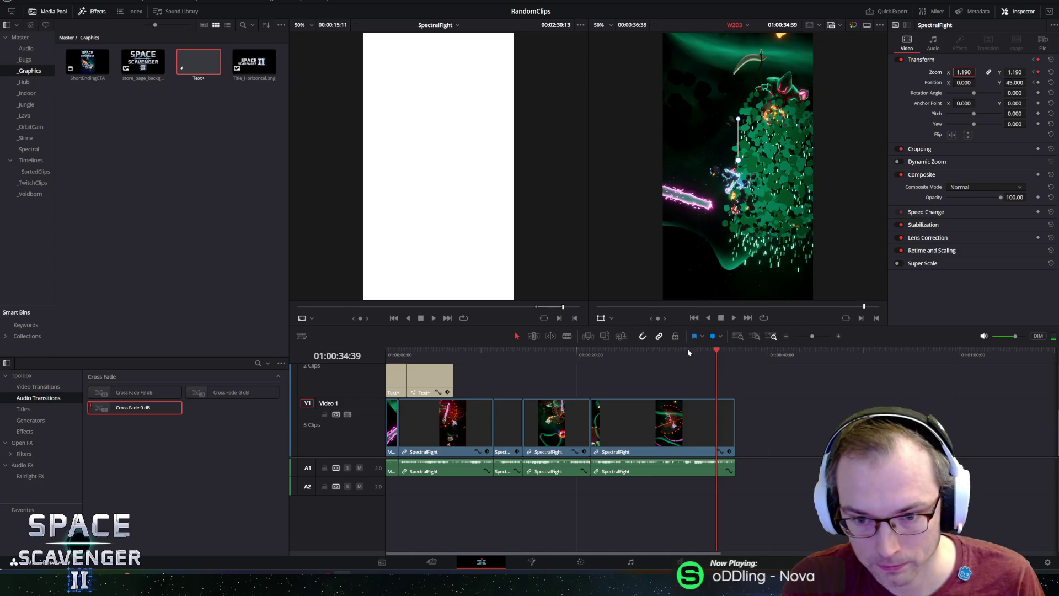
click(687, 350)
key(space)
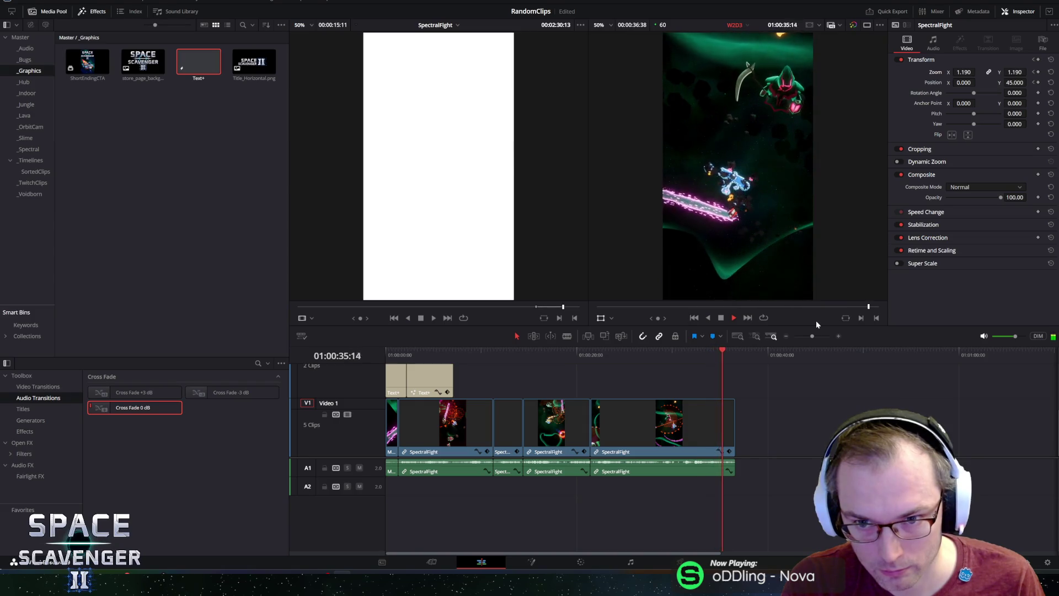
- Replay the ending and then the whole short from the start to review the edit
click(686, 353)
key(space)
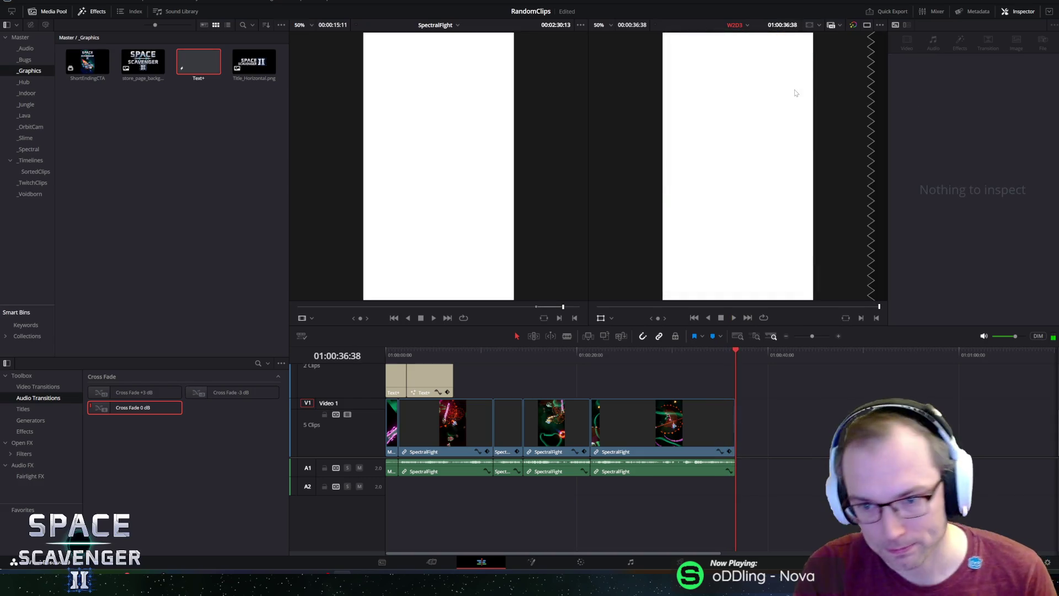
drag(677, 353, 701, 354)
key(j)
key(j)
key(l)
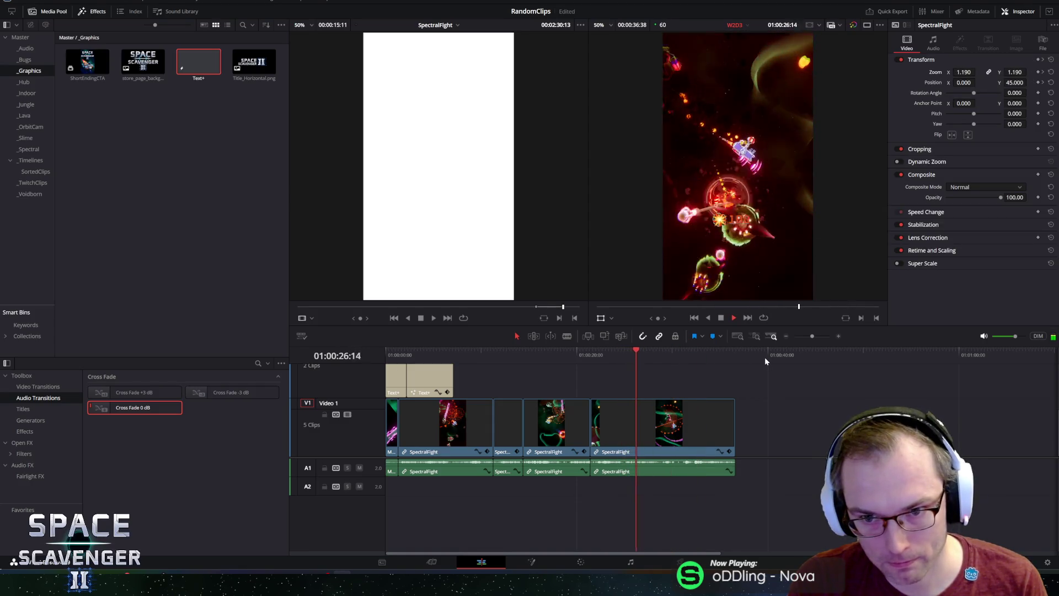
key(space)
key(Home)
key(space)
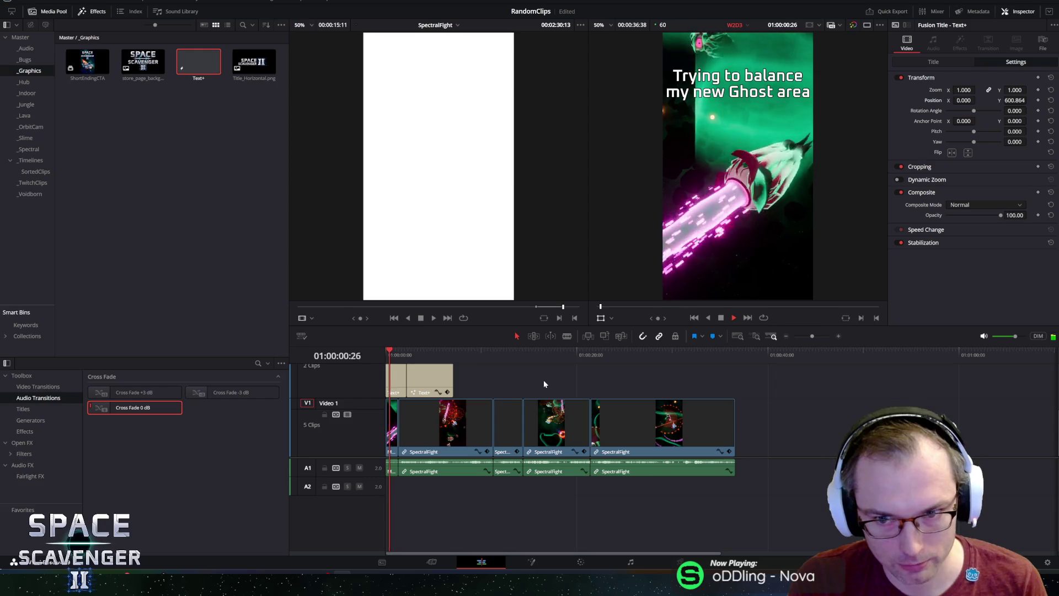
- Place ShortEndingCTA after the last SpectralFight clip and extend that clip's A1 audio beneath it
mouse_move(87, 61)
mouse_down()
mouse_move(770, 367)
mouse_move(772, 418)
mouse_move(739, 418)
mouse_up()
click(726, 351)
click(717, 350)
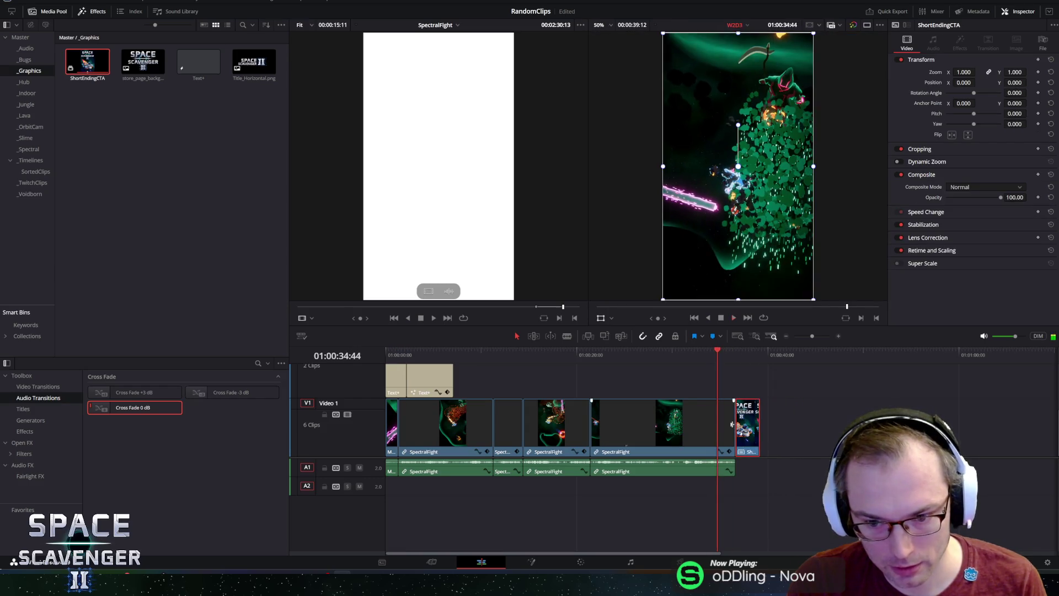
right_click(723, 467)
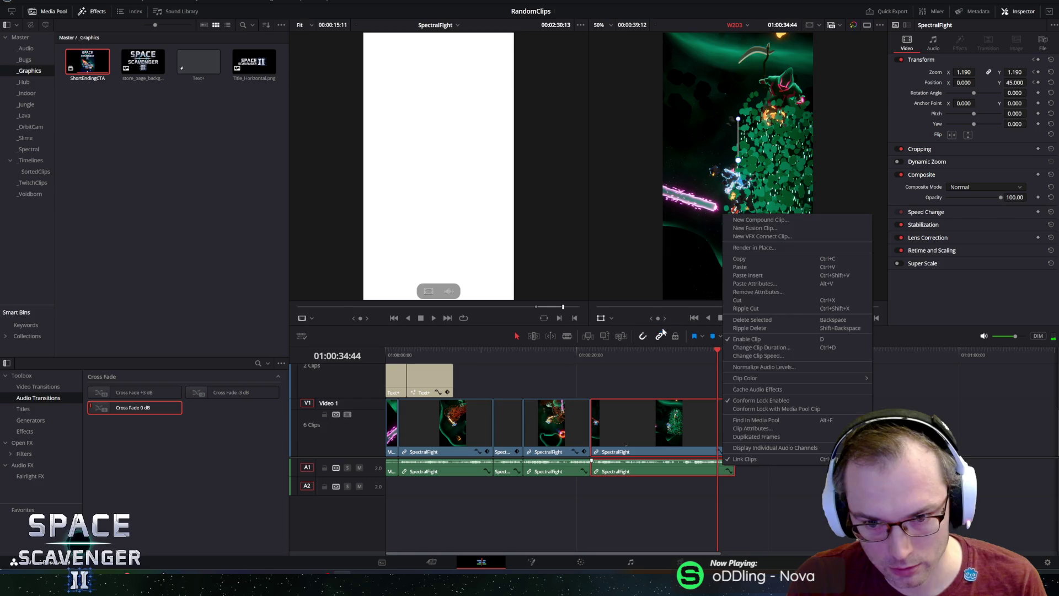
key(Escape)
click(732, 469)
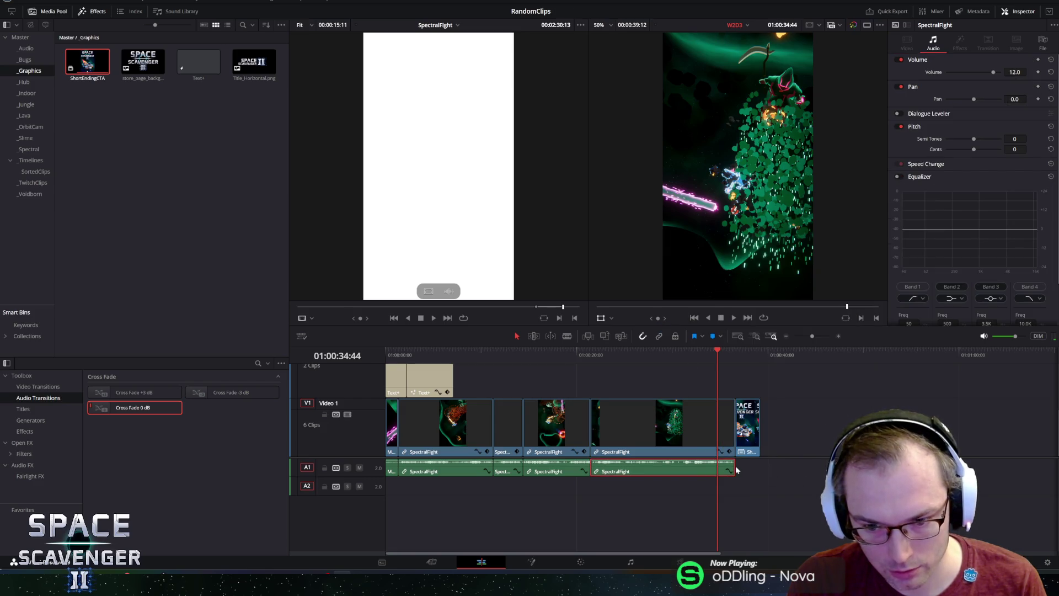
drag(733, 469, 760, 469)
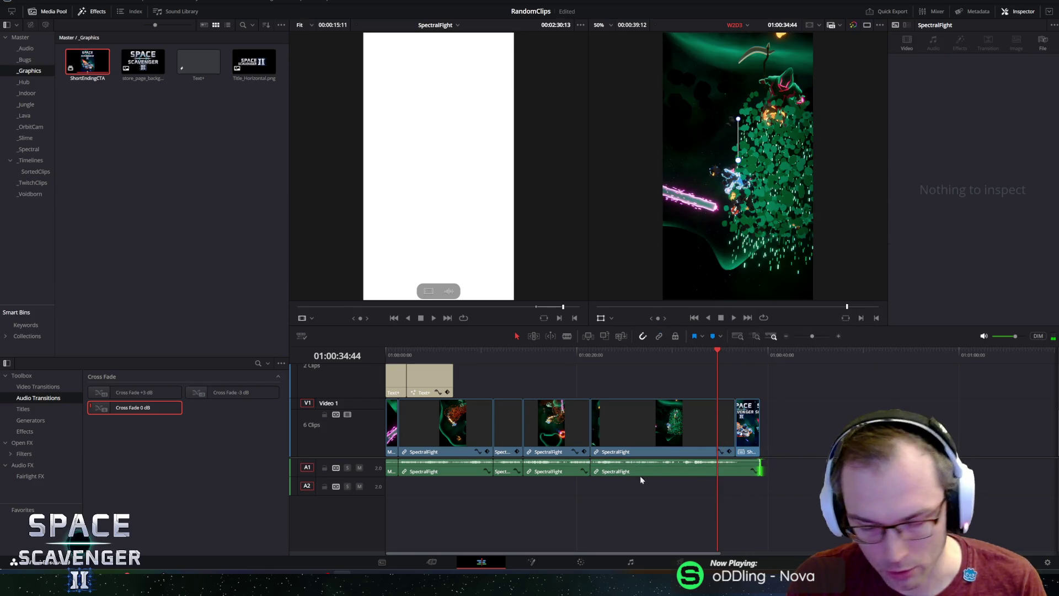
- Preview Jungle from the _Audio bin, place it on A2 at the timeline start, and play it back
click(25, 48)
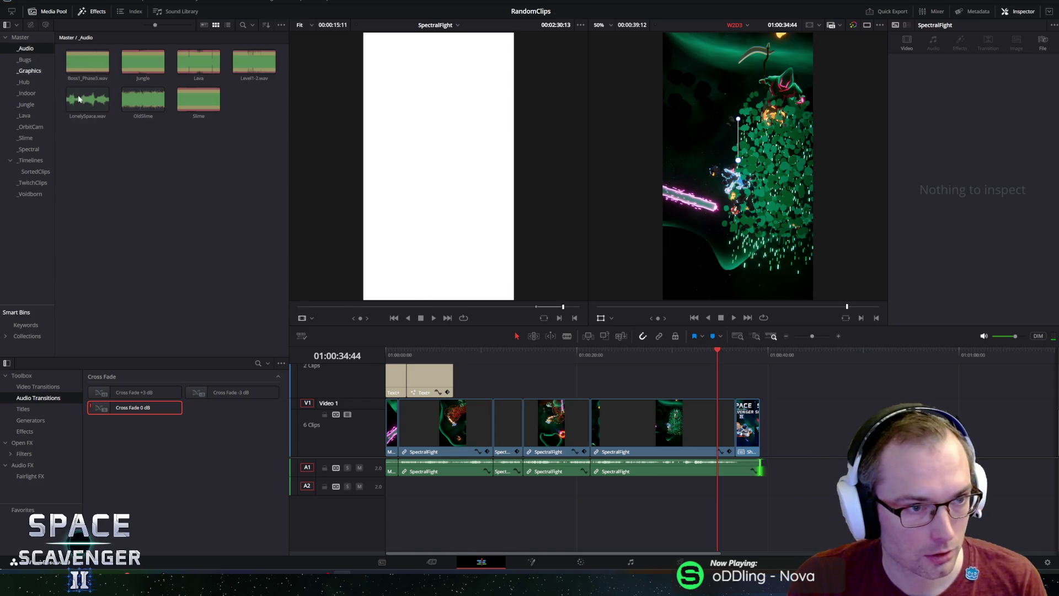
click(79, 99)
click(148, 63)
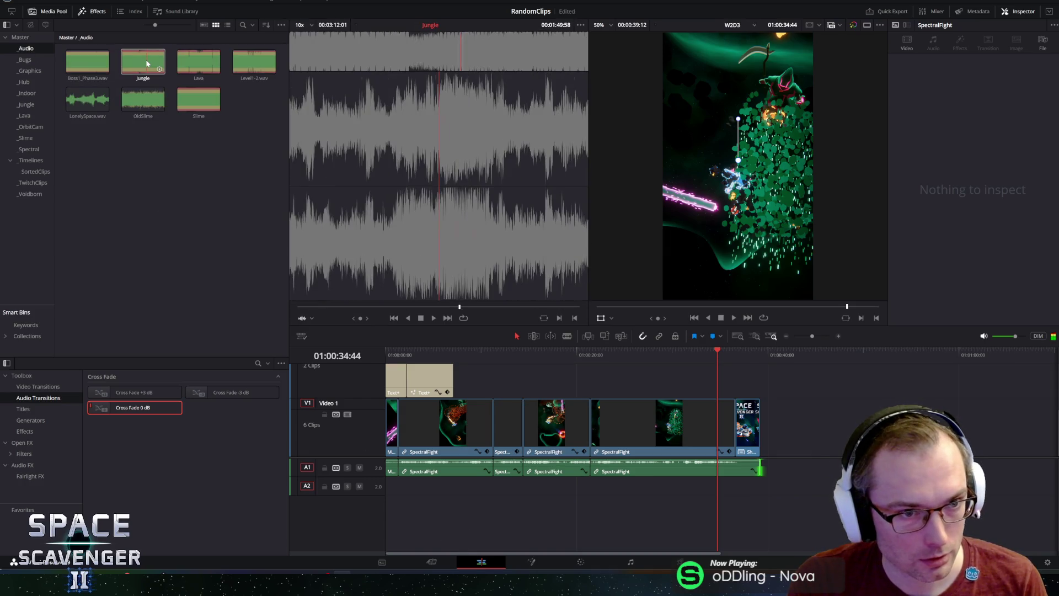
mouse_move(148, 63)
mouse_down()
mouse_move(382, 420)
mouse_move(386, 491)
mouse_up()
key(Home)
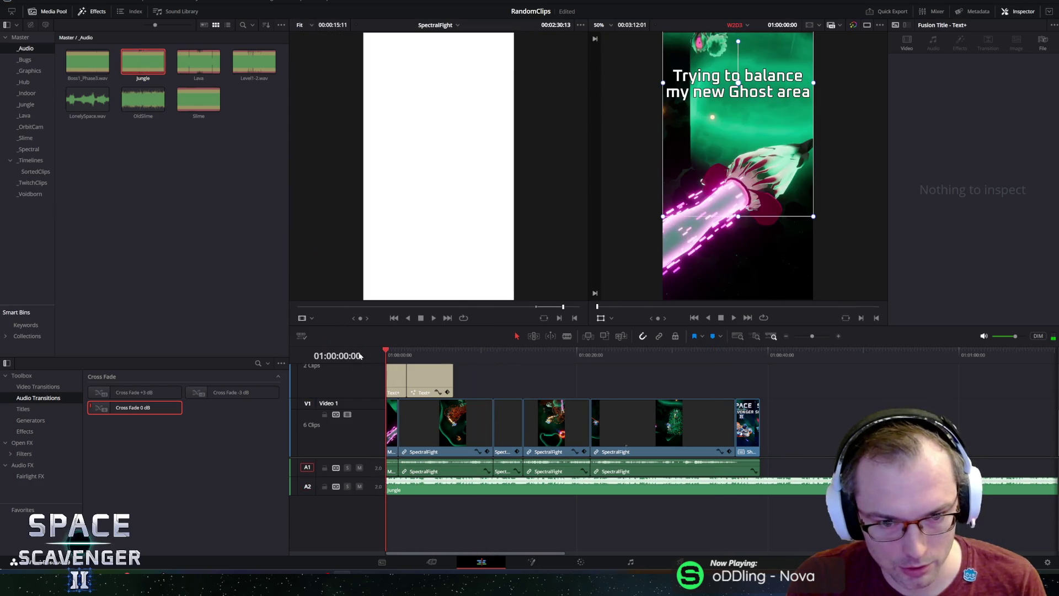
key(space)
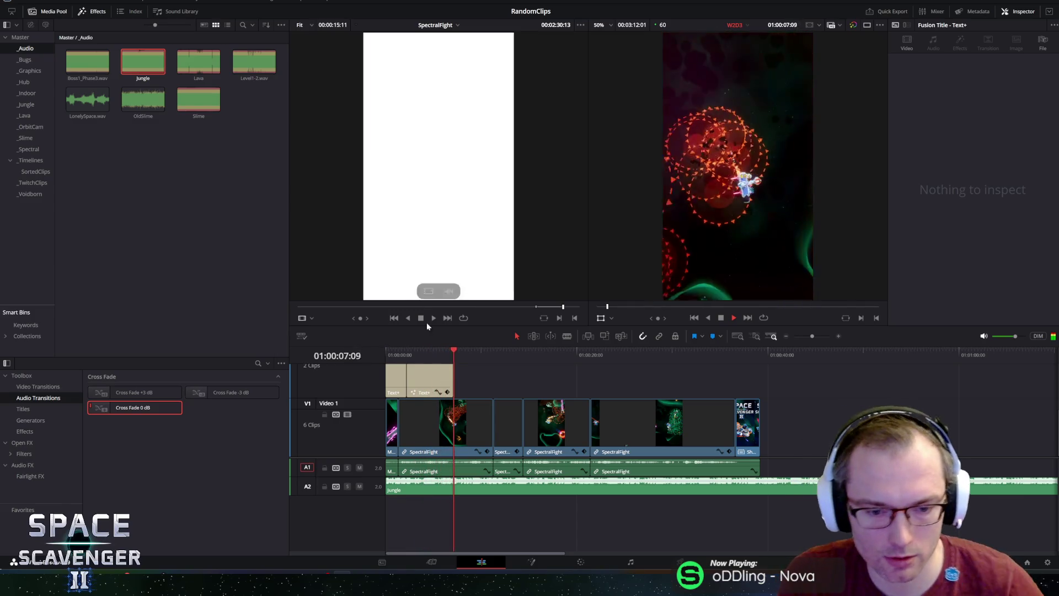
- Lower the Jungle music on A2 to -17.6 dB and trim it to end with ShortEndingCTA
key(space)
click(510, 481)
click(981, 72)
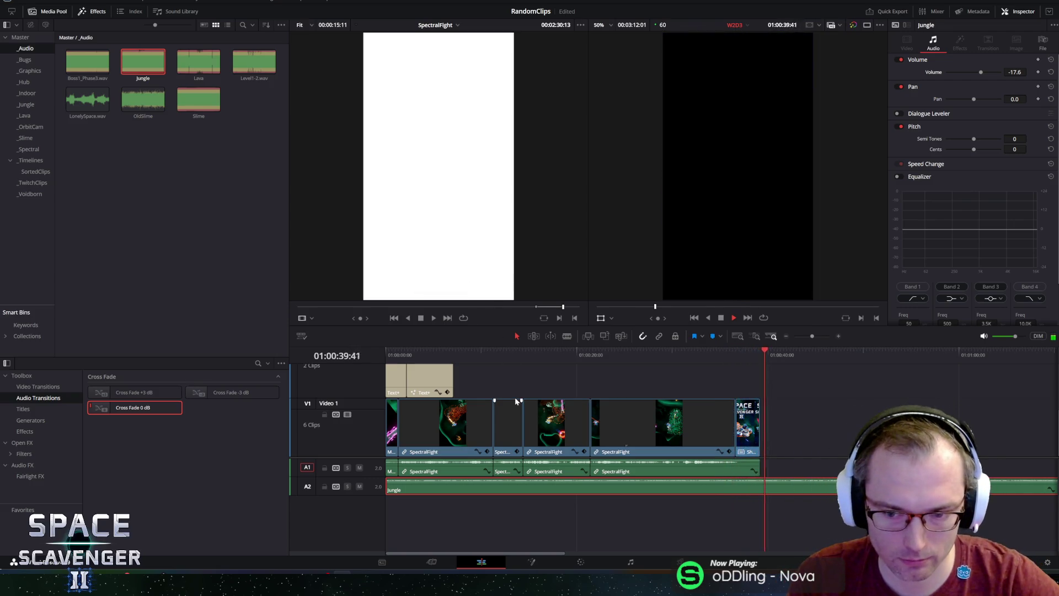
scroll(740, 456, down, 5)
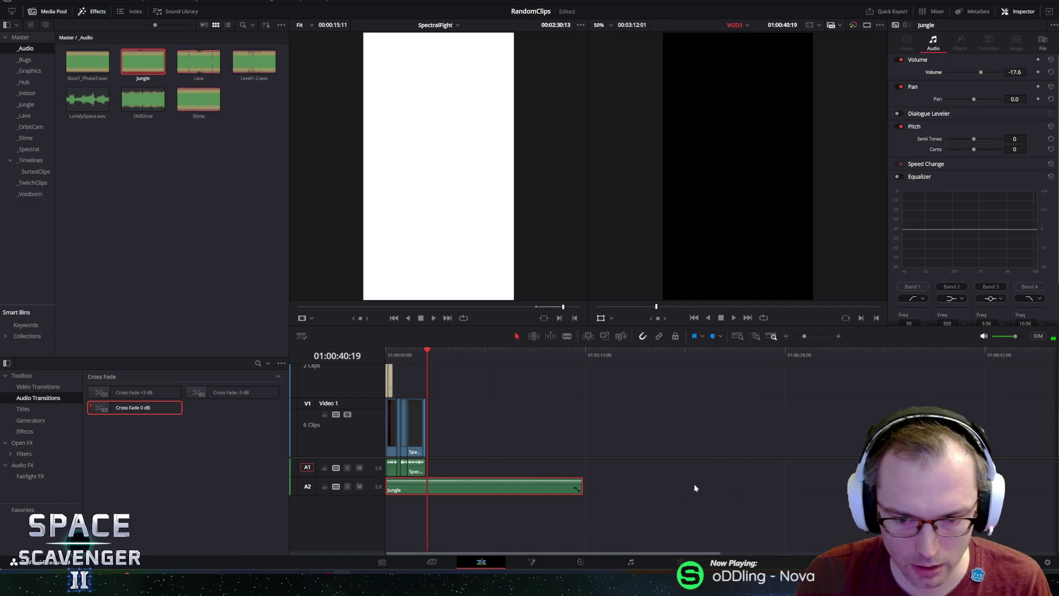
mouse_move(582, 486)
mouse_down()
mouse_move(419, 487)
mouse_move(652, 486)
mouse_move(641, 486)
mouse_up()
- Fade out the Jungle music's end with a 152-frame Cross Fade 0 dB, then replay from the start
scroll(520, 499, up, 4)
scroll(521, 499, up, 3)
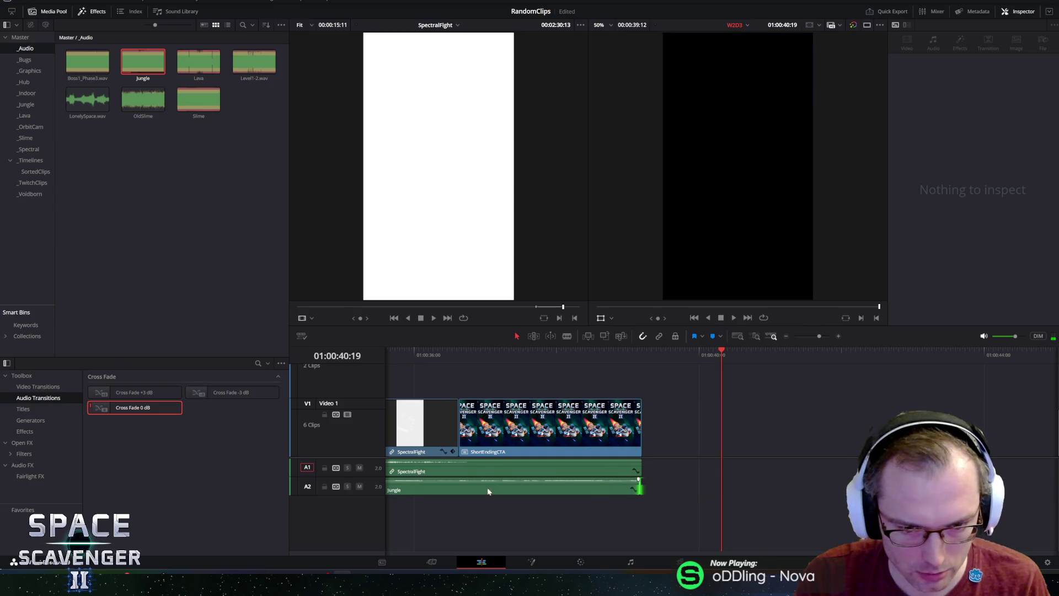
drag(560, 490, 640, 487)
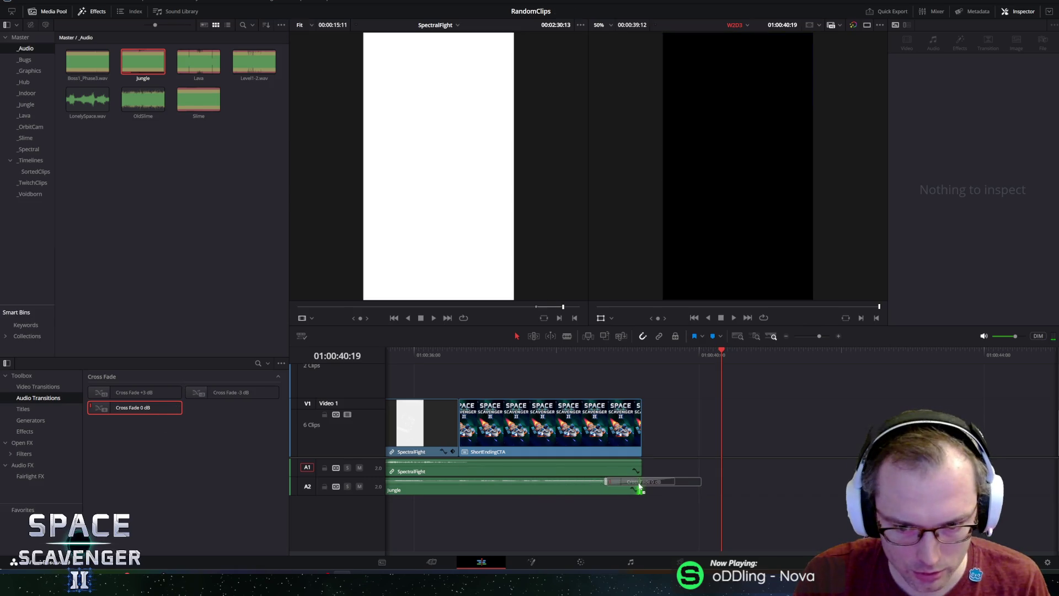
drag(570, 488, 457, 482)
key(Home)
key(space)
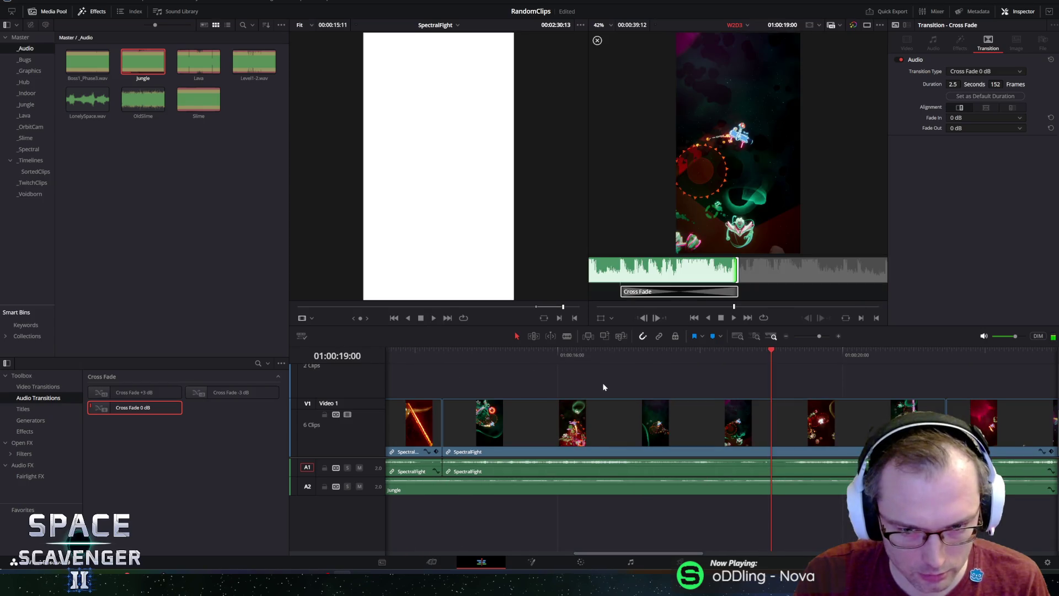
scroll(424, 402, up, 3)
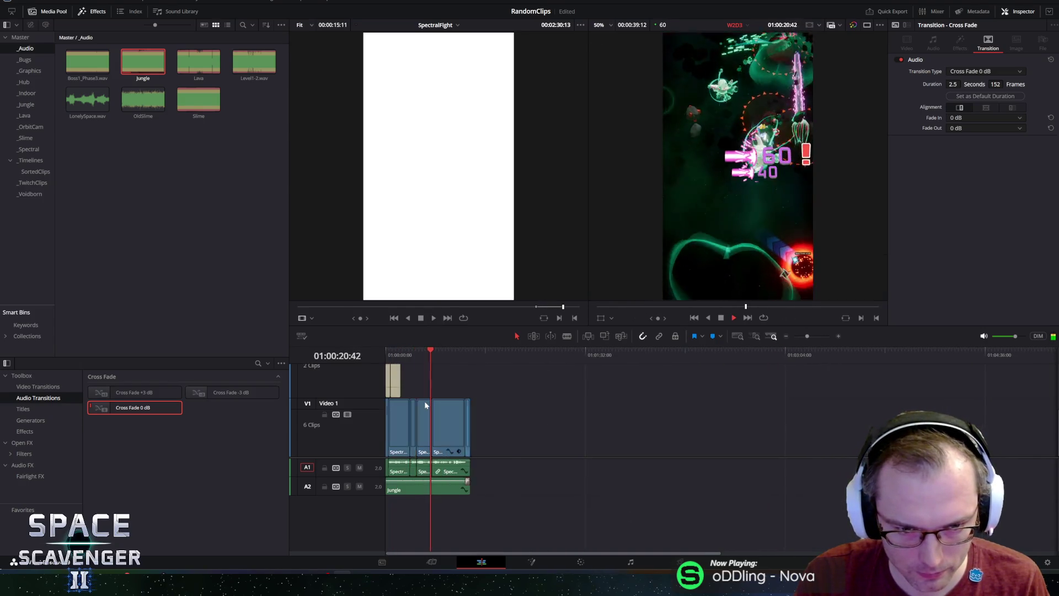
scroll(425, 402, up, 3)
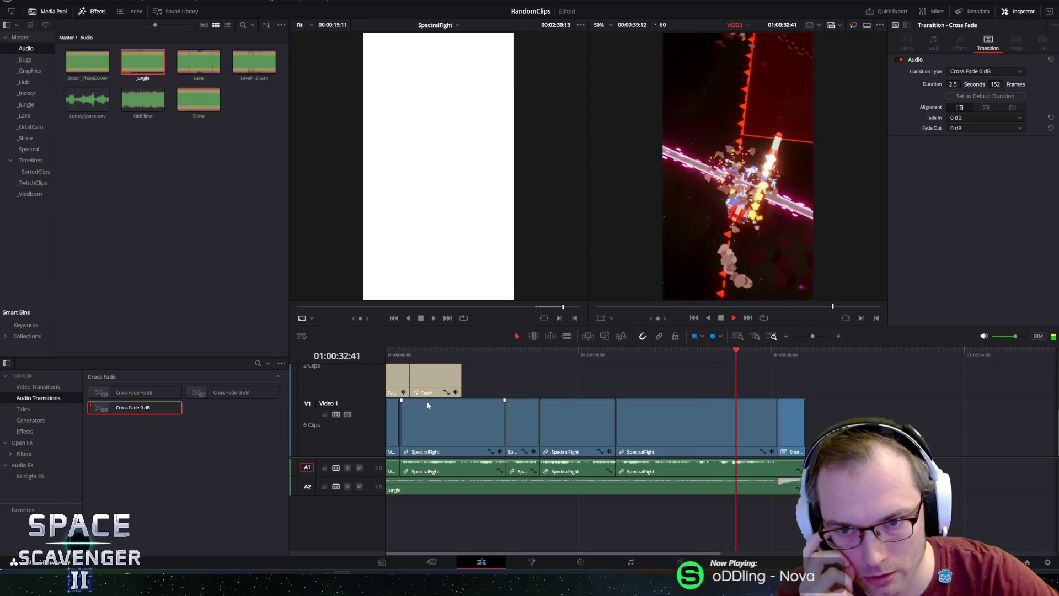
key(space)
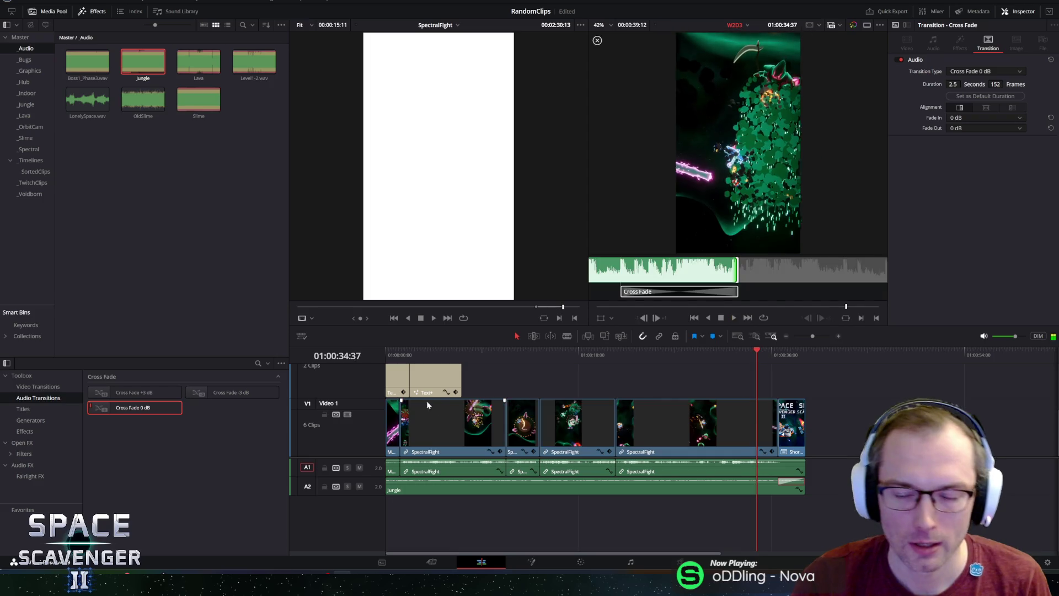
key(space)
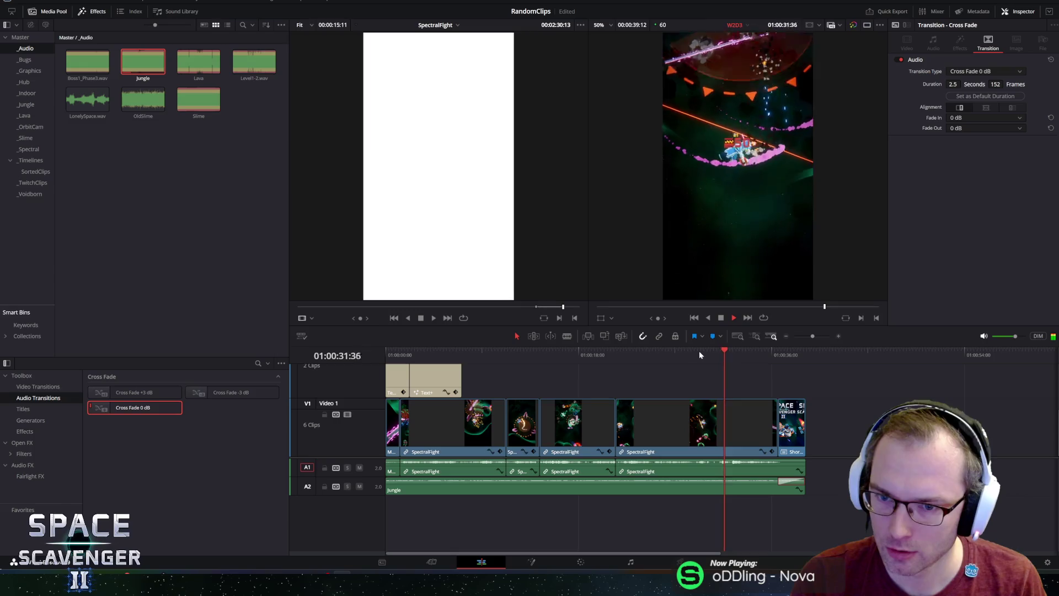
key(space)
key(space)
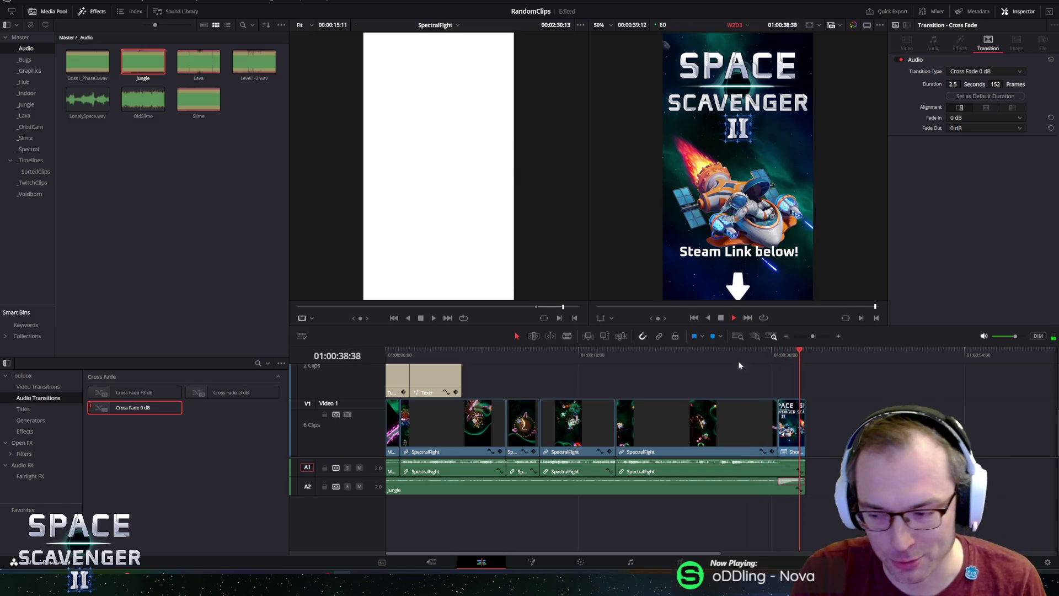
click(738, 355)
click(687, 349)
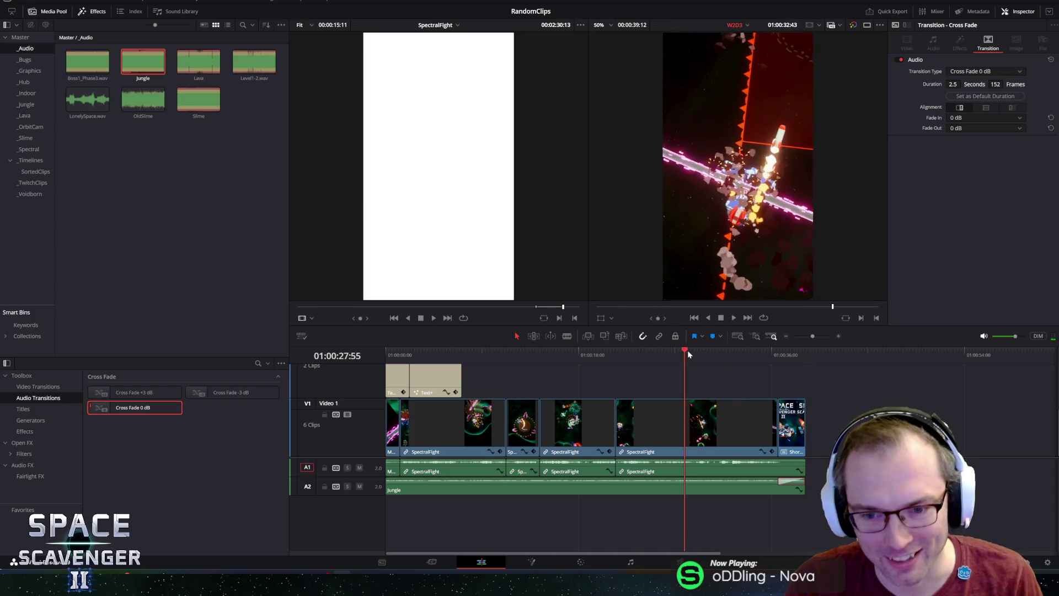
key(space)
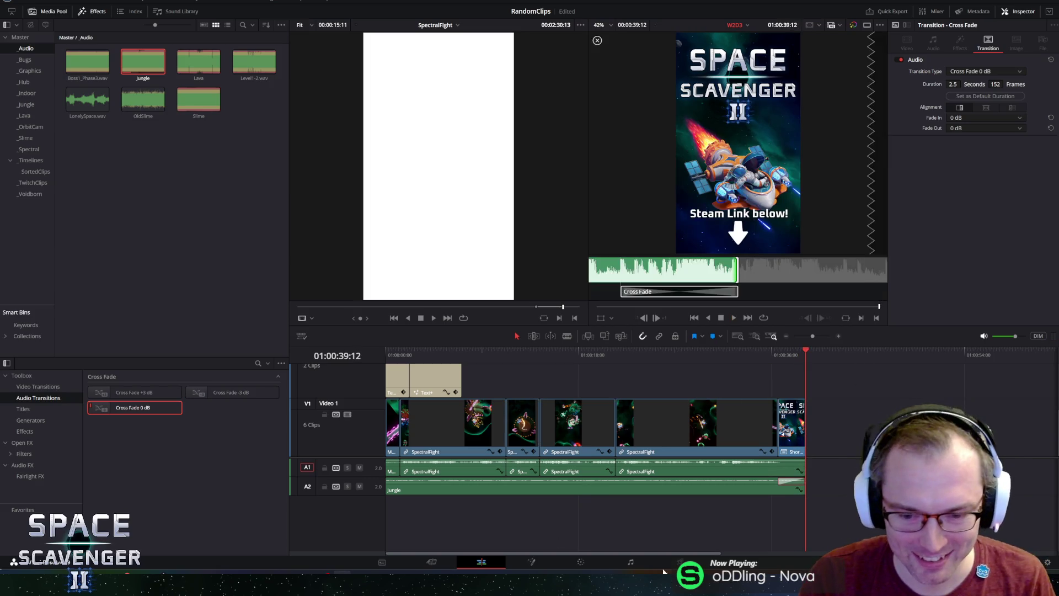
key(shift+8)
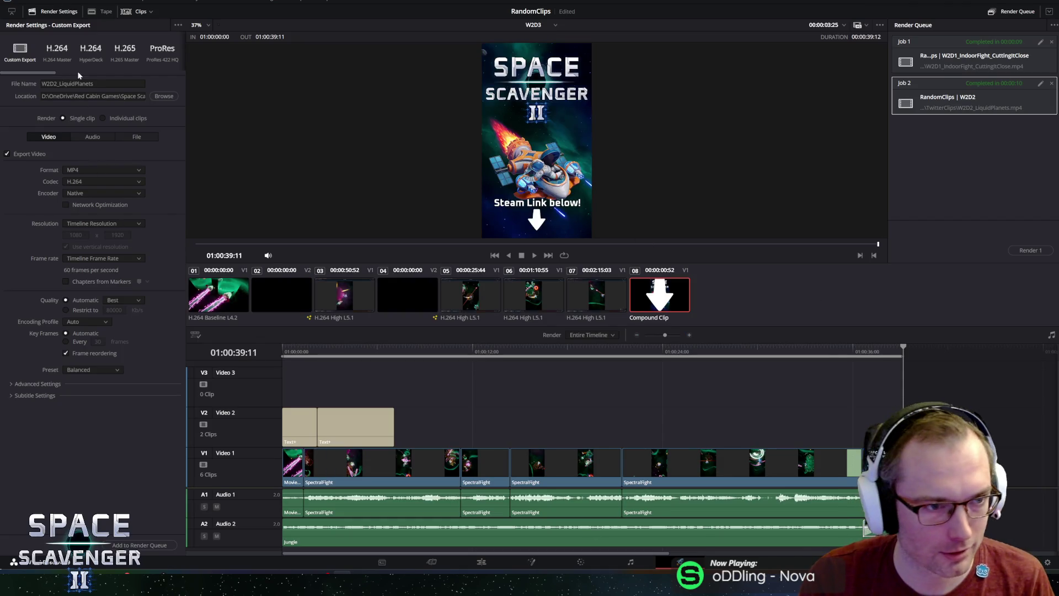
- Rename the output to W2D3_SpectralCrazyFighting_Death, add it to the Render Queue, and start rendering
click(93, 83)
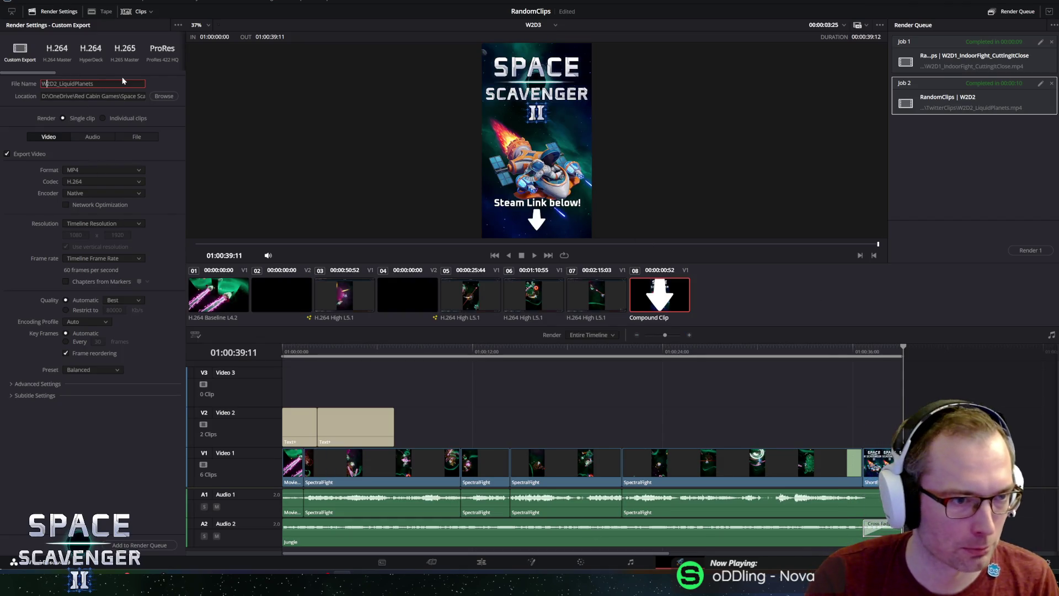
text(3)
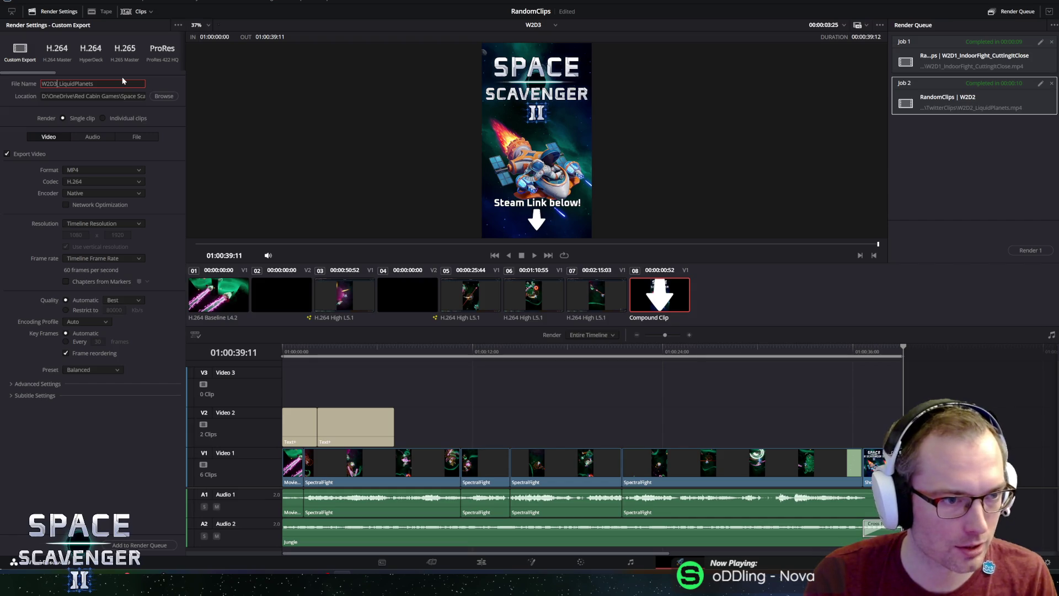
key(BackSpace)
key(BackSpace)
key(BackSpace)
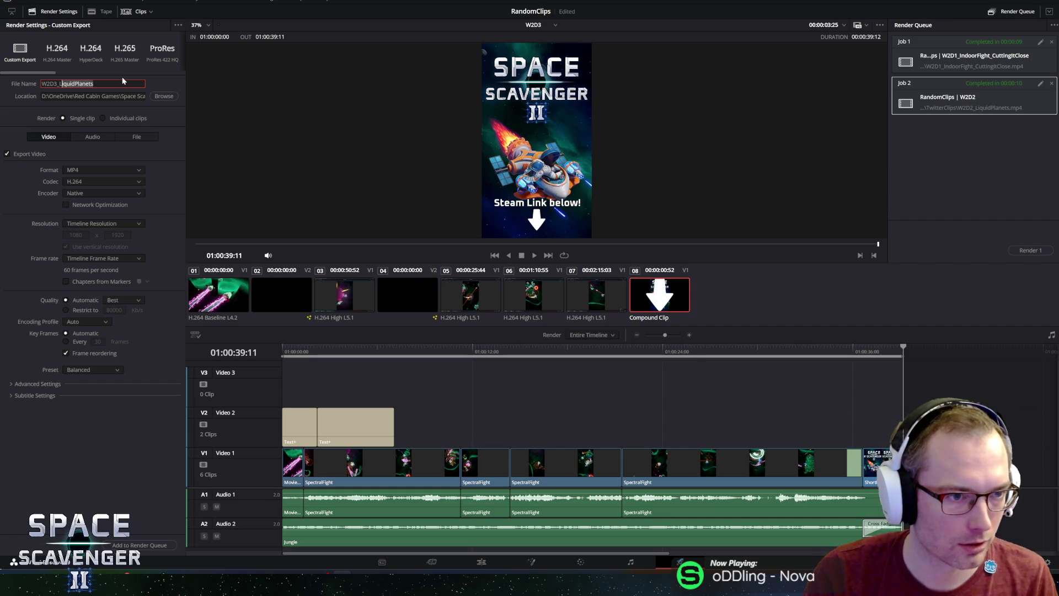
text(SpectralCrazy)
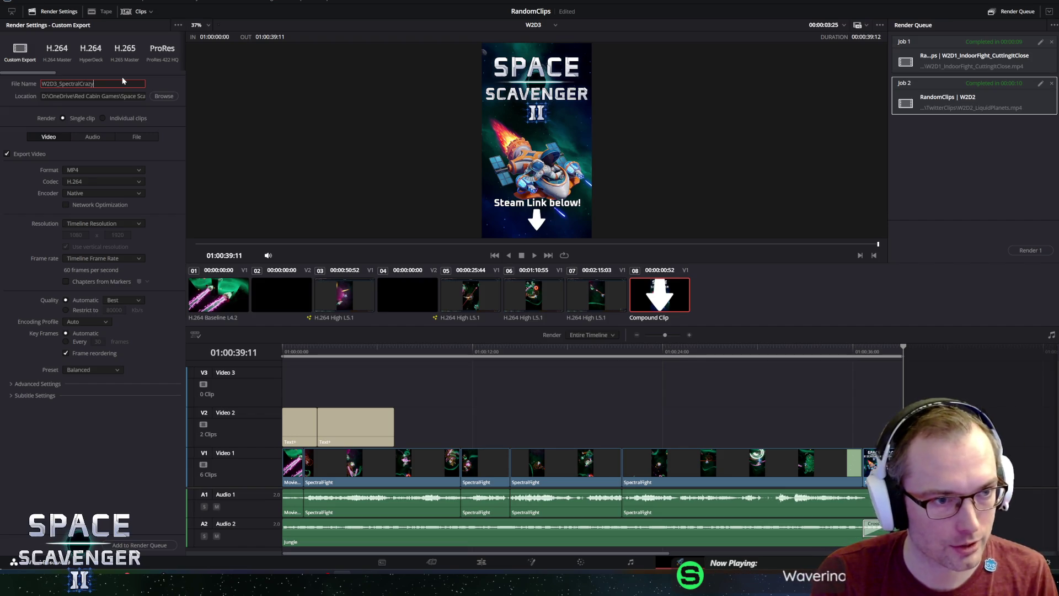
text(Fighting)
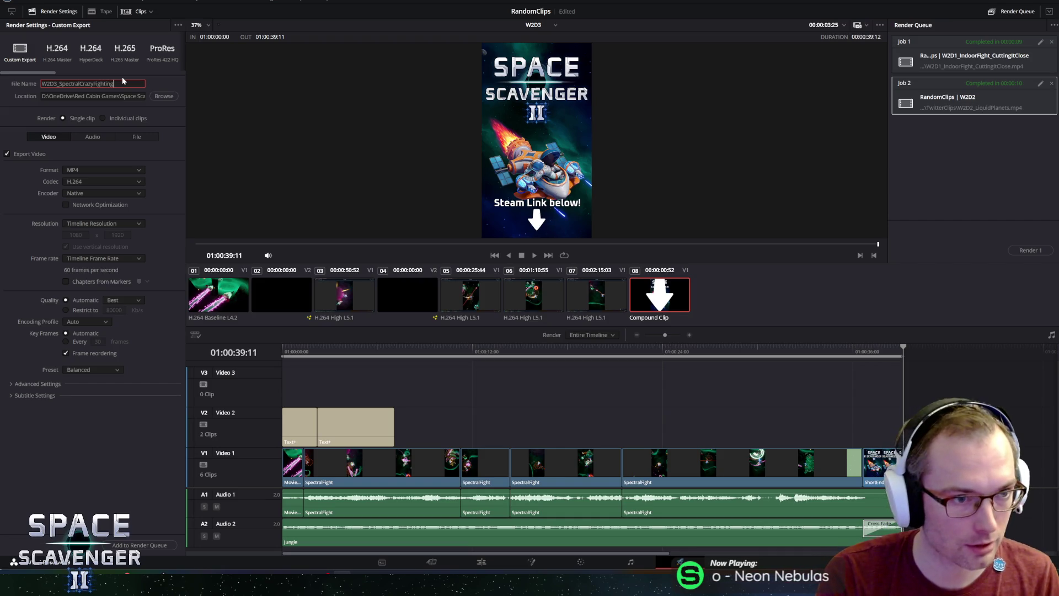
text(_Death)
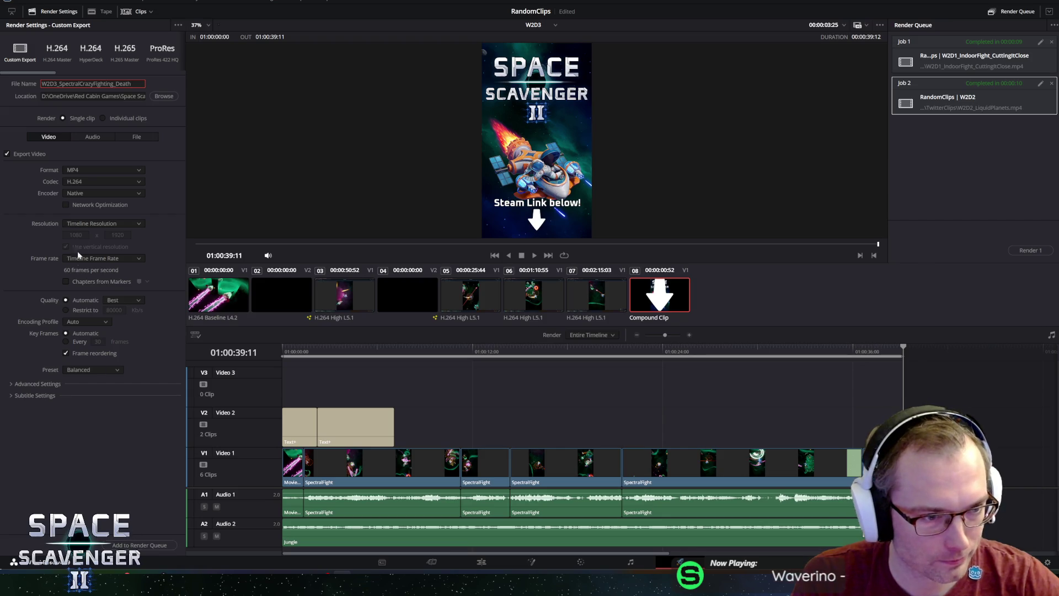
click(139, 545)
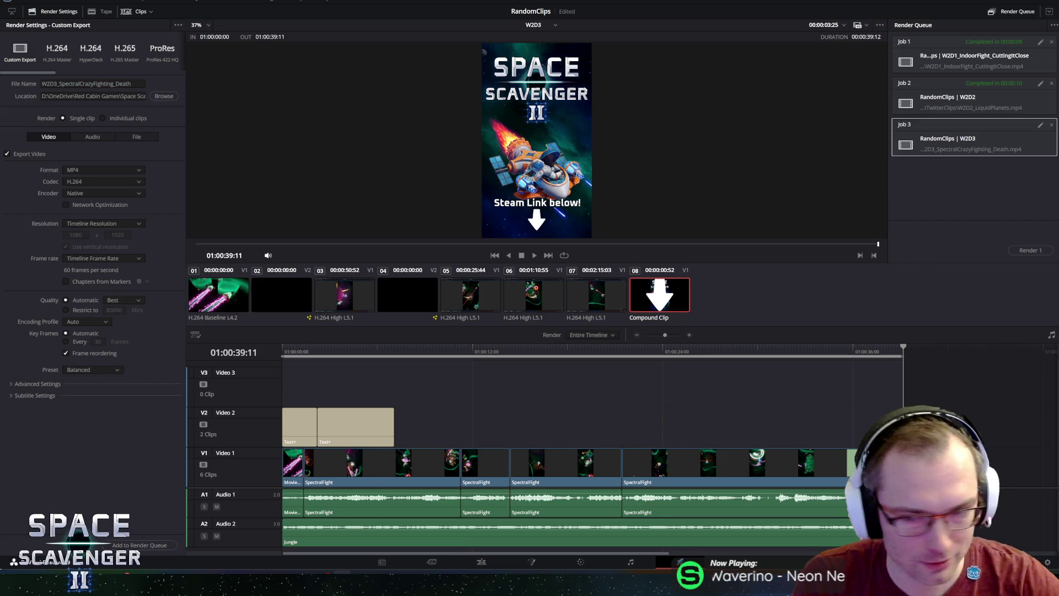
click(1028, 251)
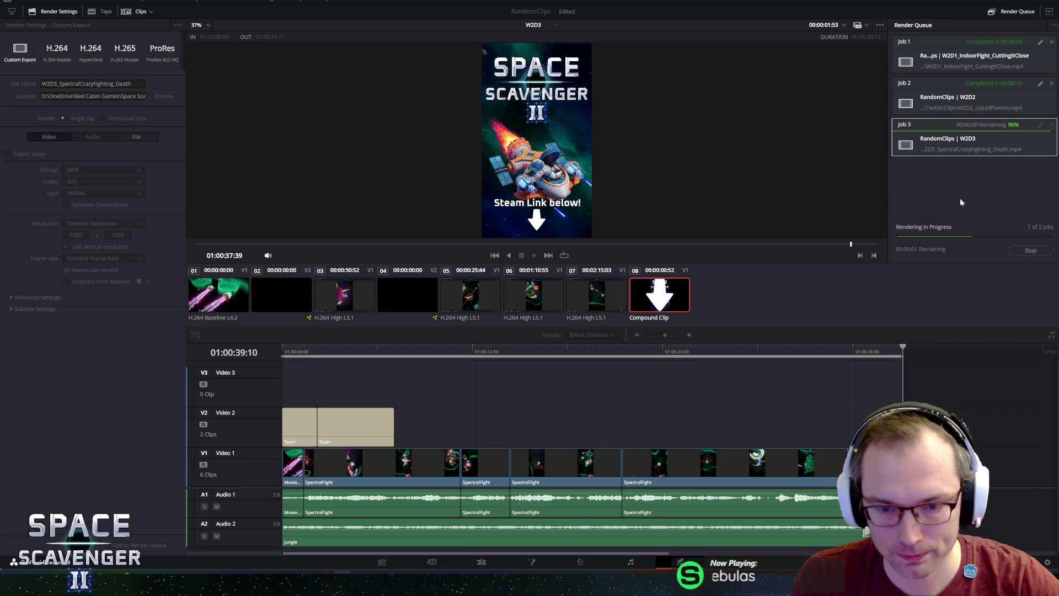
- Wait for Job 3, W2D3_SpectralCrazyFighting_Death, to finish rendering
mouse_move(160, 585)
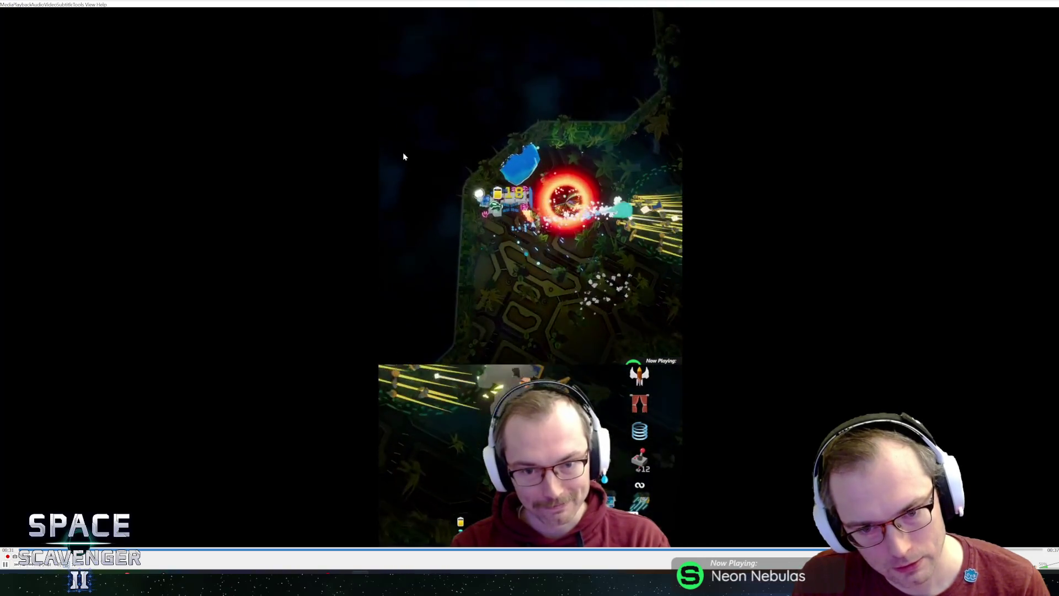
- Close the VLC windows showing the rendered shorts and return to Resolve's W2D3 timeline
click(1054, 2)
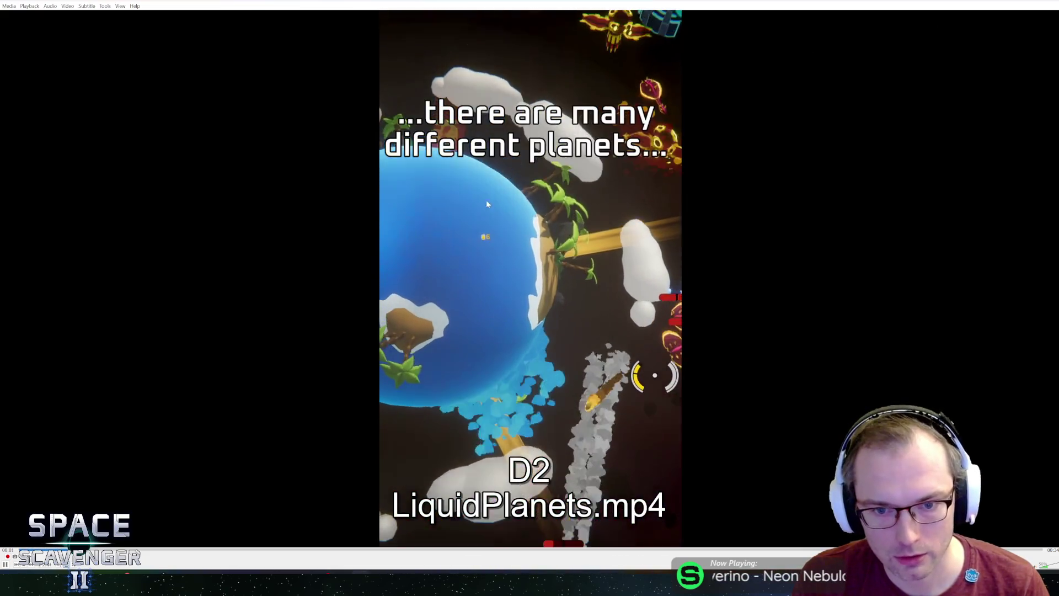
scroll(485, 200, up, 3)
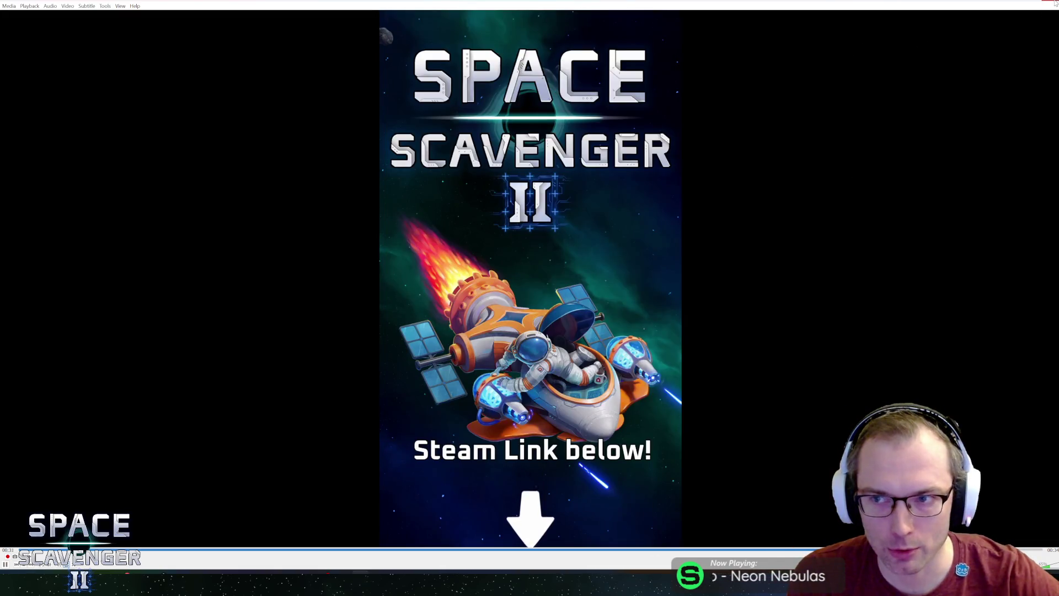
click(1050, 5)
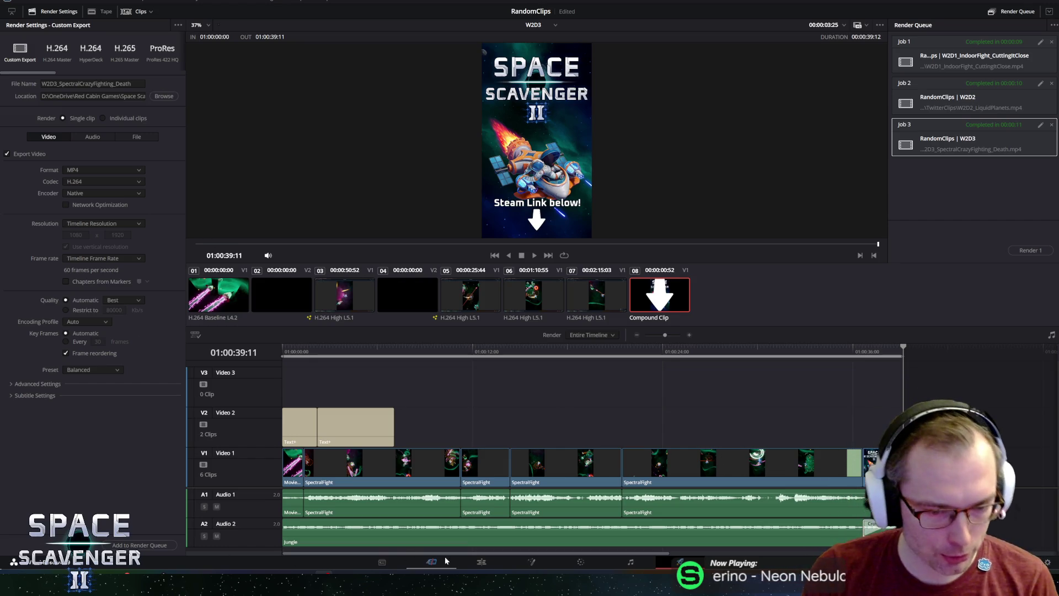
click(470, 563)
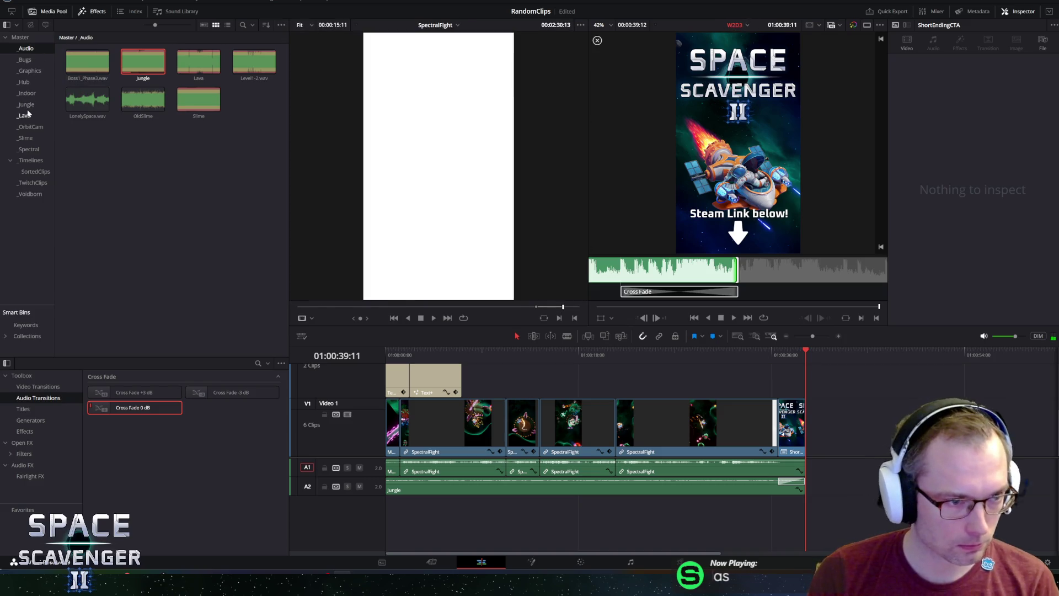
- Create a W2D4 timeline with 2 video and 2 audio tracks in the _Timelines bin
click(30, 161)
right_click(155, 237)
mouse_move(276, 241)
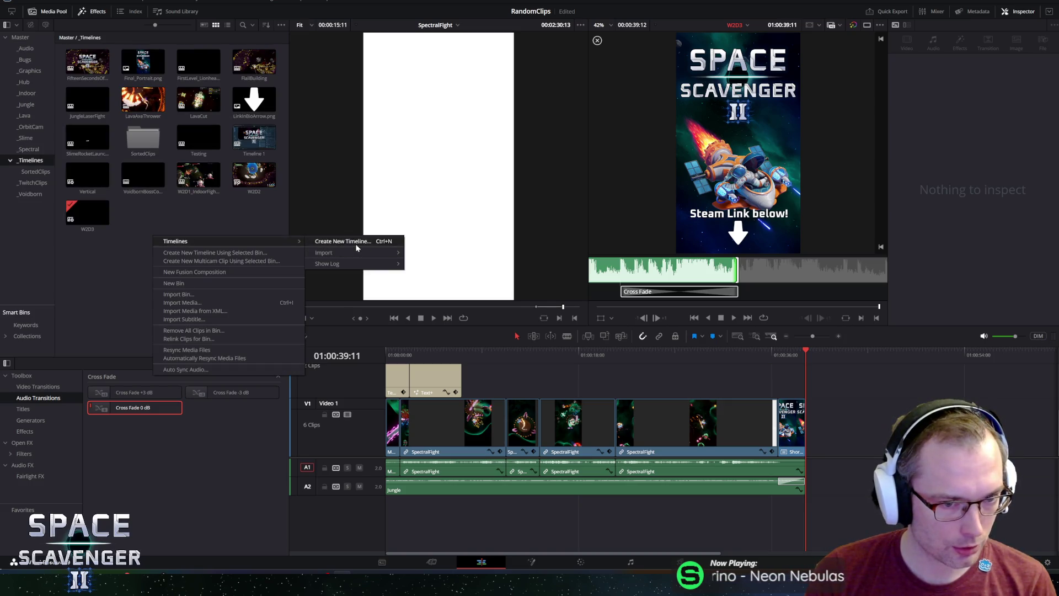
click(356, 243)
text(W2D4)
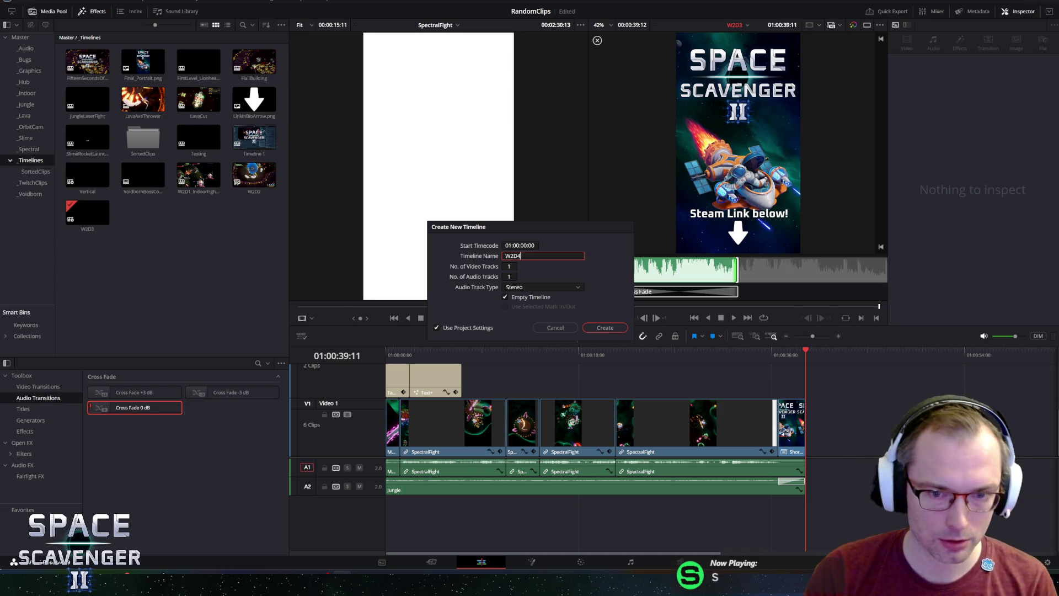
key(Tab)
text(2)
key(Tab)
text(2)
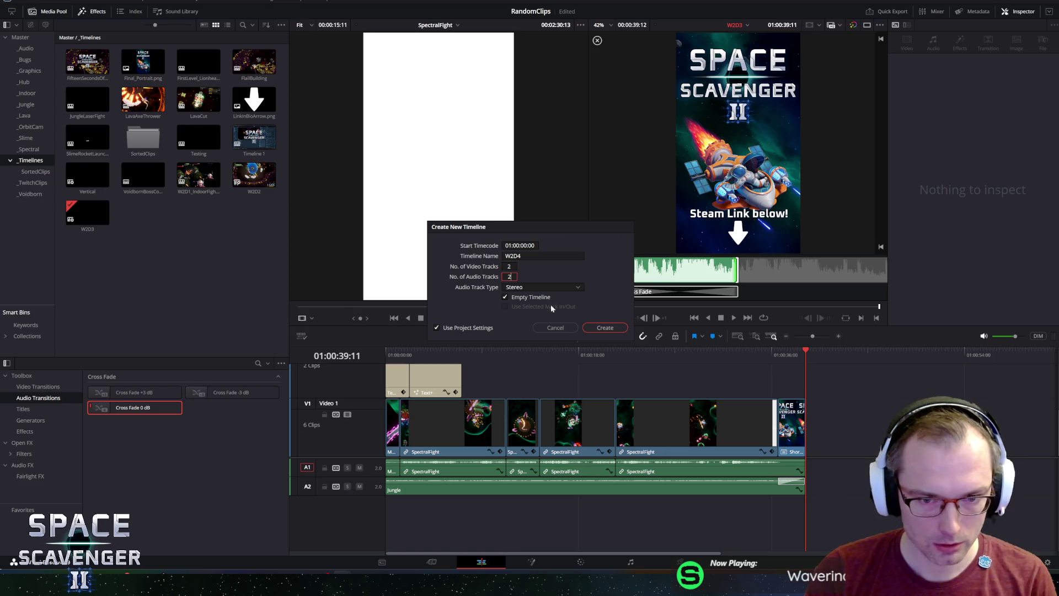
click(605, 329)
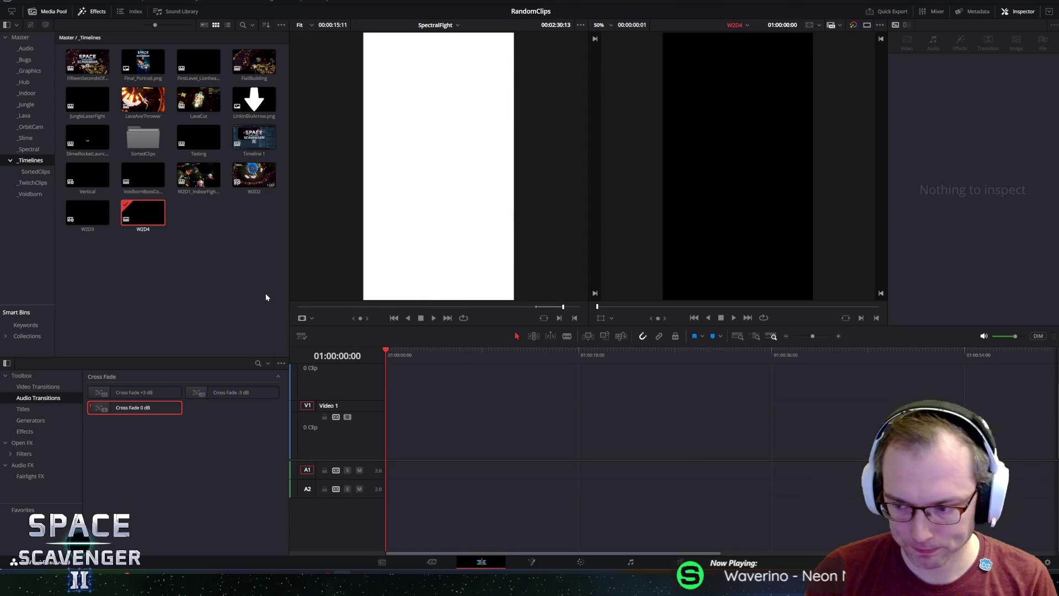
- Save the project, then preview the _Hub clips Movie_045, Movie_048 and Movie_047
click(147, 223)
key(ctrl+s)
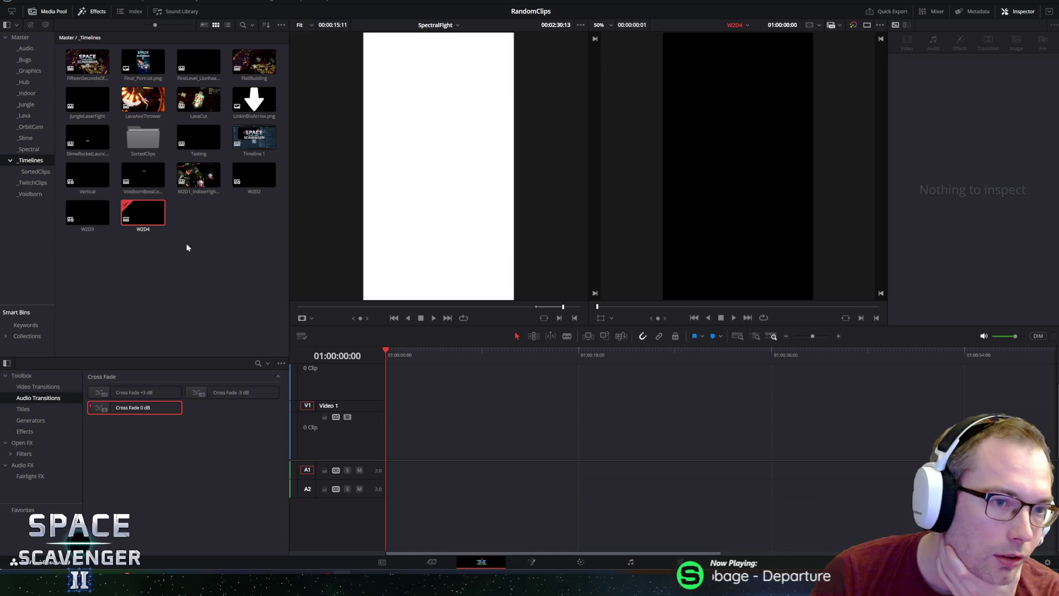
click(24, 83)
click(90, 62)
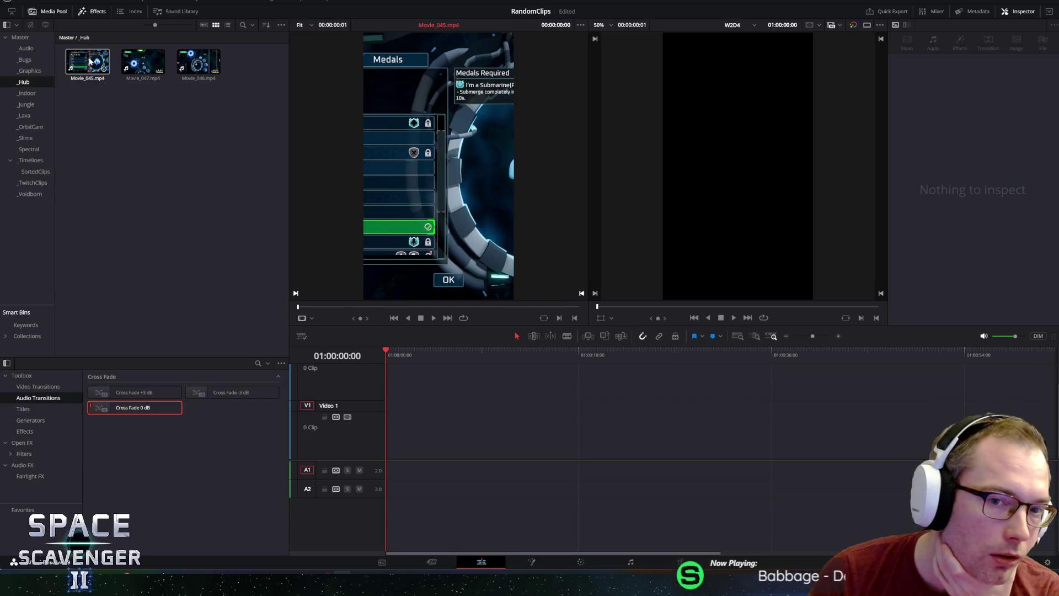
click(205, 72)
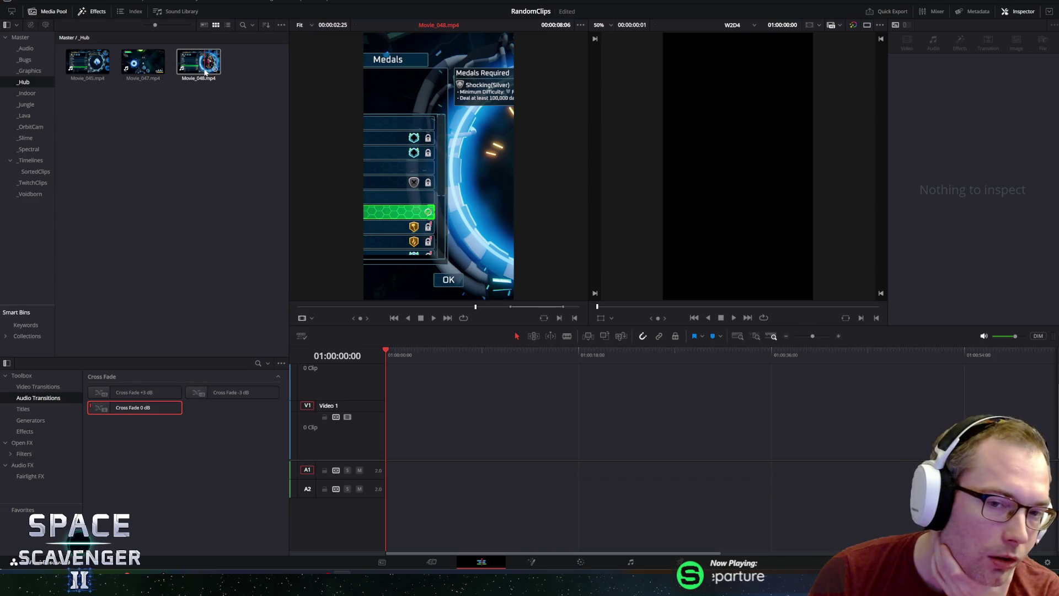
click(138, 69)
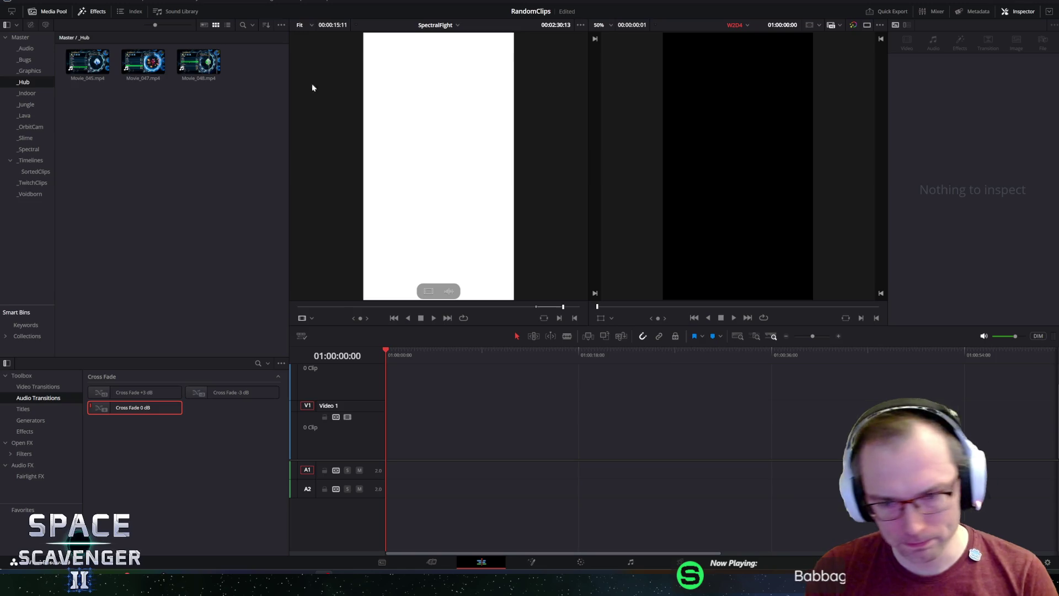
- Load an IndoorBattle clip from the _Indoor bin into the source viewer
drag(403, 350, 181, 196)
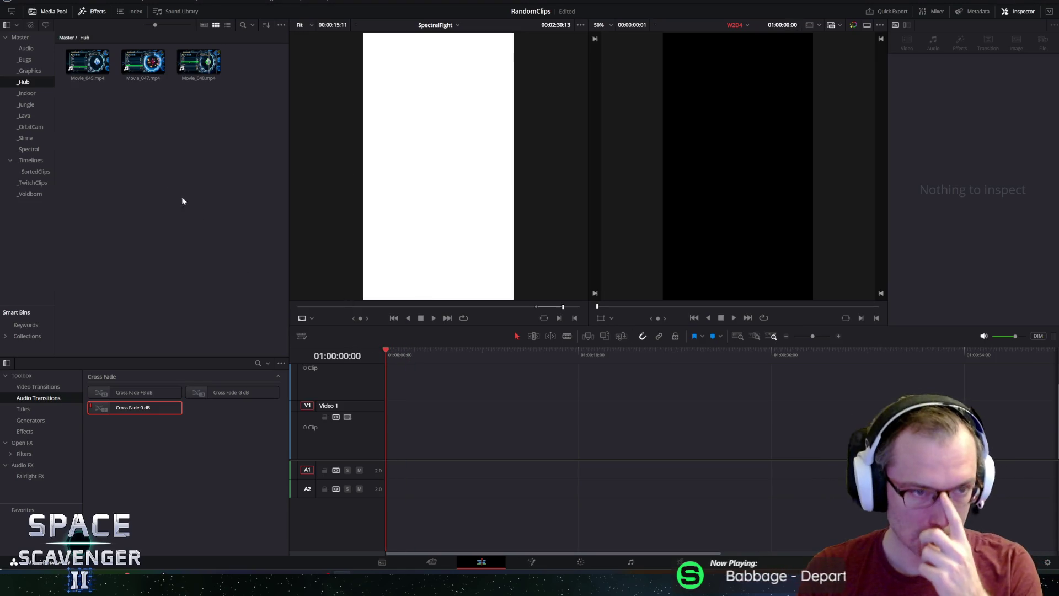
click(22, 94)
mouse_move(87, 62)
mouse_down()
mouse_move(395, 170)
mouse_move(421, 207)
mouse_up()
- Preview the IndoorBattle Snowcatapult Lasers clip from its start and drop it onto V1/A1
drag(373, 312, 298, 308)
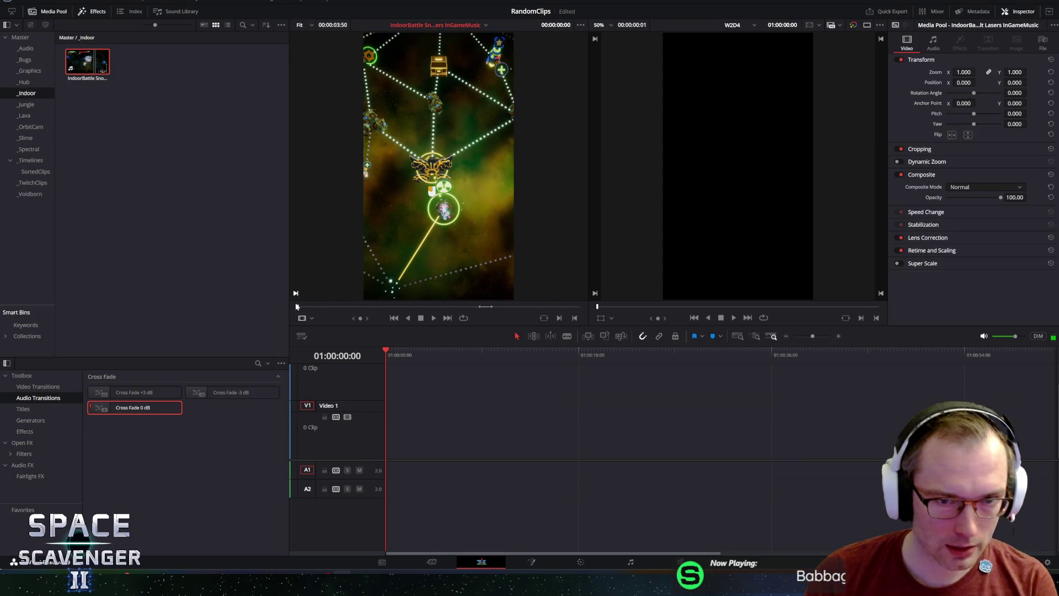
key(space)
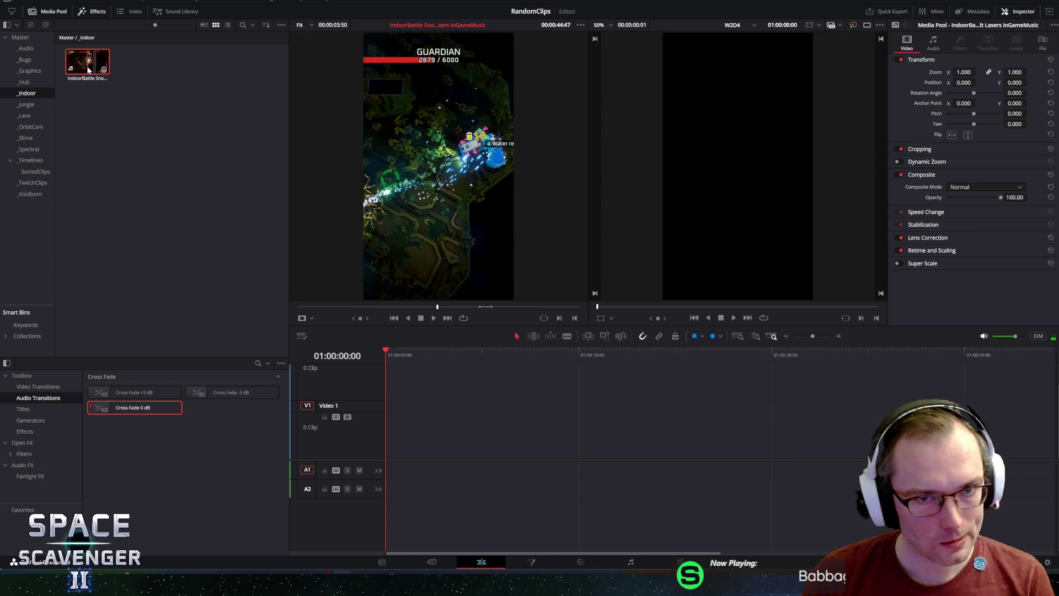
mouse_move(88, 70)
mouse_down()
mouse_move(440, 373)
mouse_move(477, 378)
mouse_move(435, 431)
mouse_move(385, 425)
mouse_move(469, 429)
mouse_move(410, 423)
mouse_up()
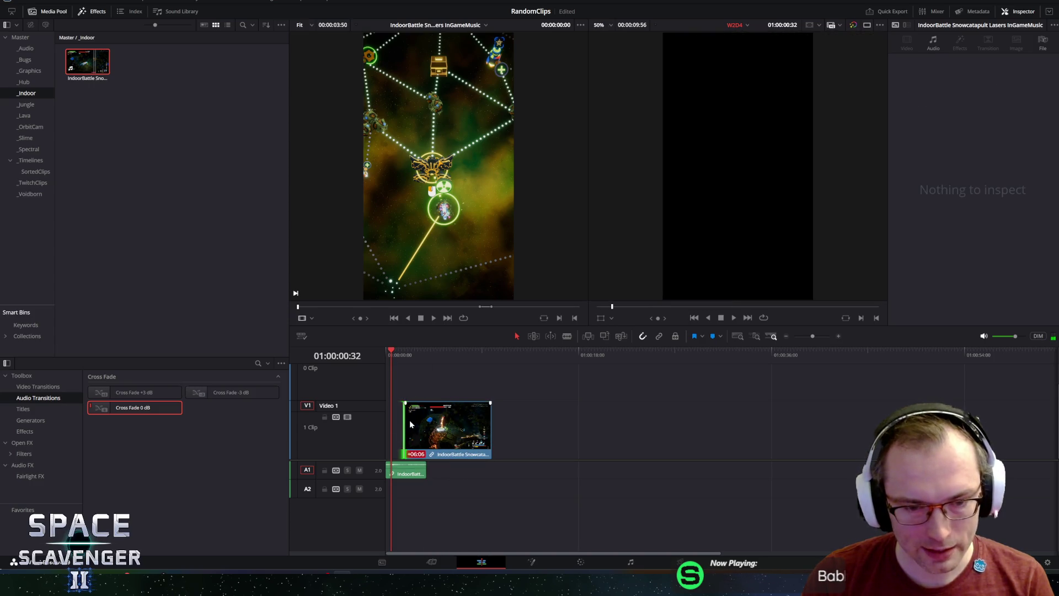
- Undo the IndoorBattle trim, delete the clip from V1/A1, and replay the source from about 8 seconds
click(402, 350)
key(ctrl+z)
key(ctrl+z)
key(ctrl+z)
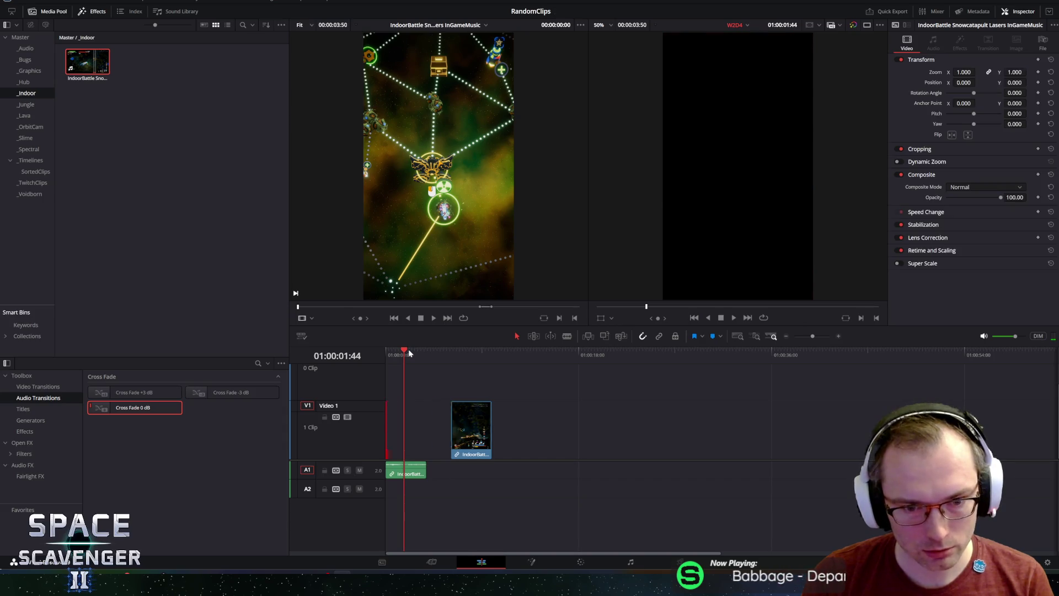
click(176, 159)
click(71, 65)
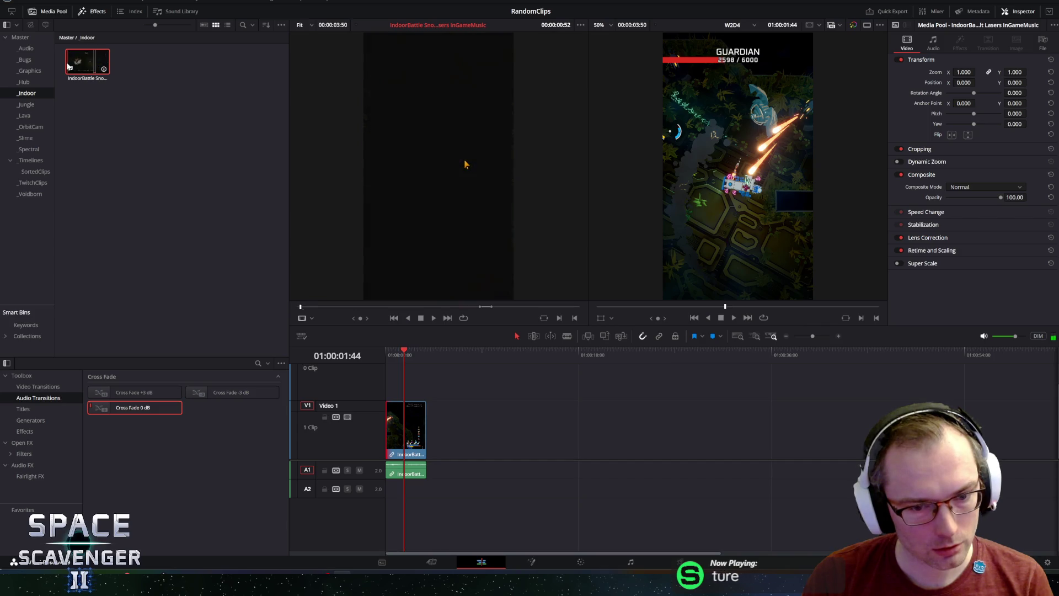
mouse_move(493, 410)
mouse_down()
mouse_move(430, 477)
mouse_move(442, 463)
mouse_up()
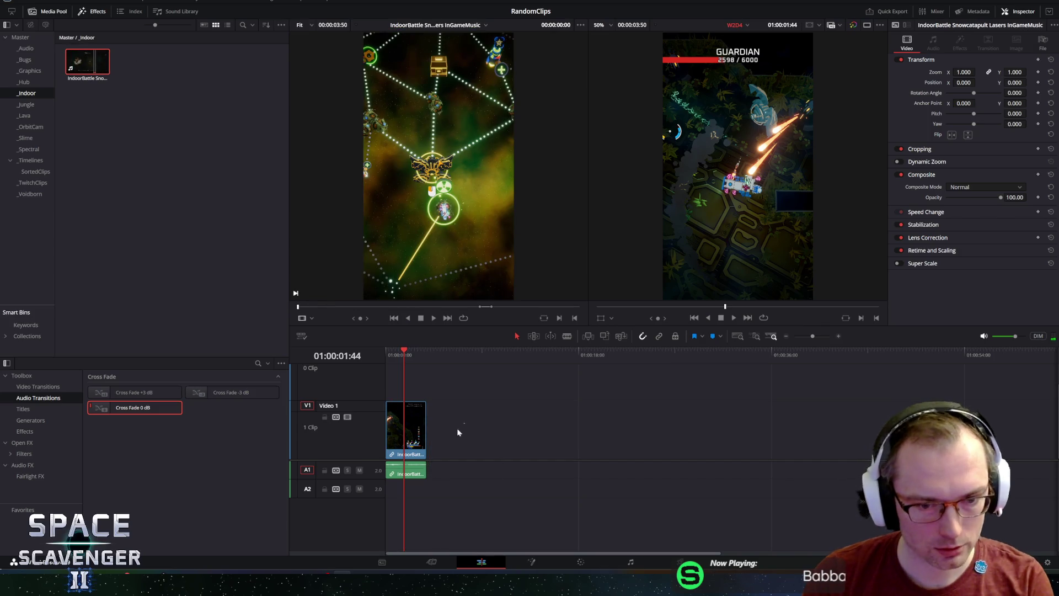
key(Delete)
mouse_move(302, 303)
mouse_down()
mouse_move(325, 307)
mouse_move(284, 301)
mouse_up()
key(space)
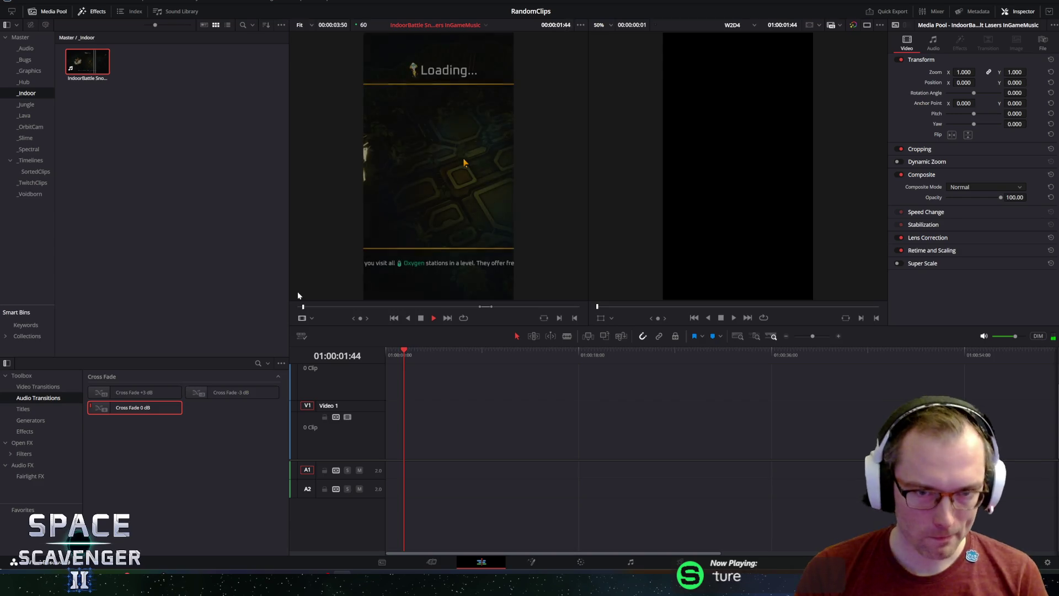
- Browse the bins to _Slime and load the Slime Bossfight Flail + Rewards clip in the source viewer
key(space)
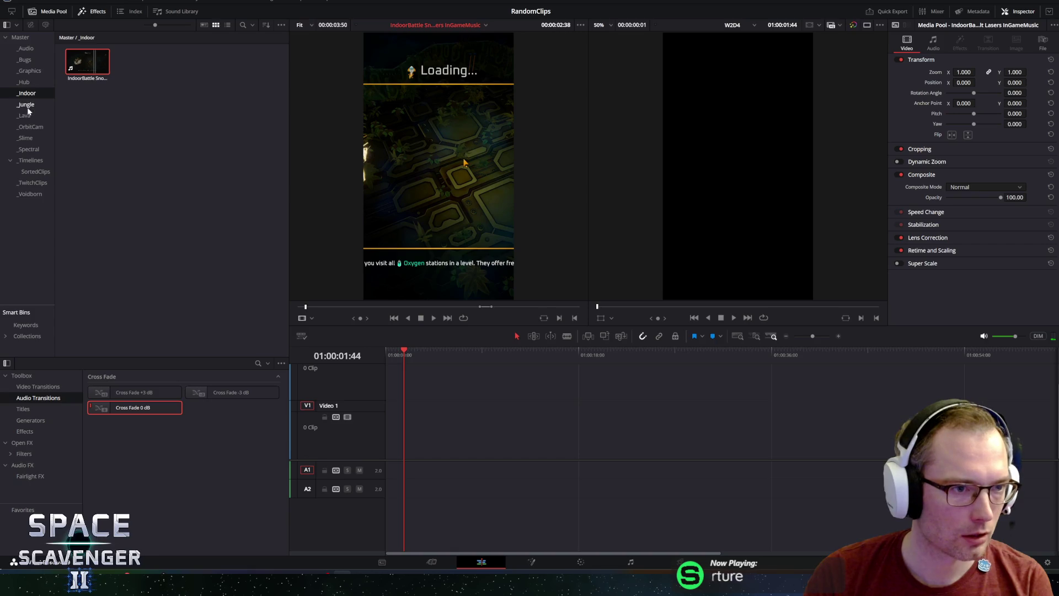
key(Down)
key(Down)
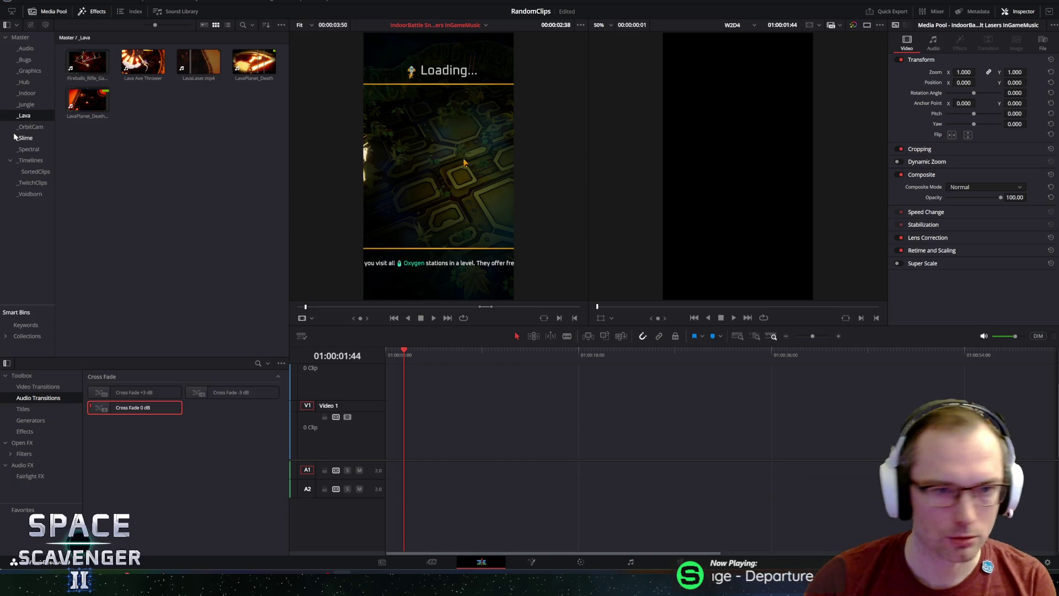
click(27, 130)
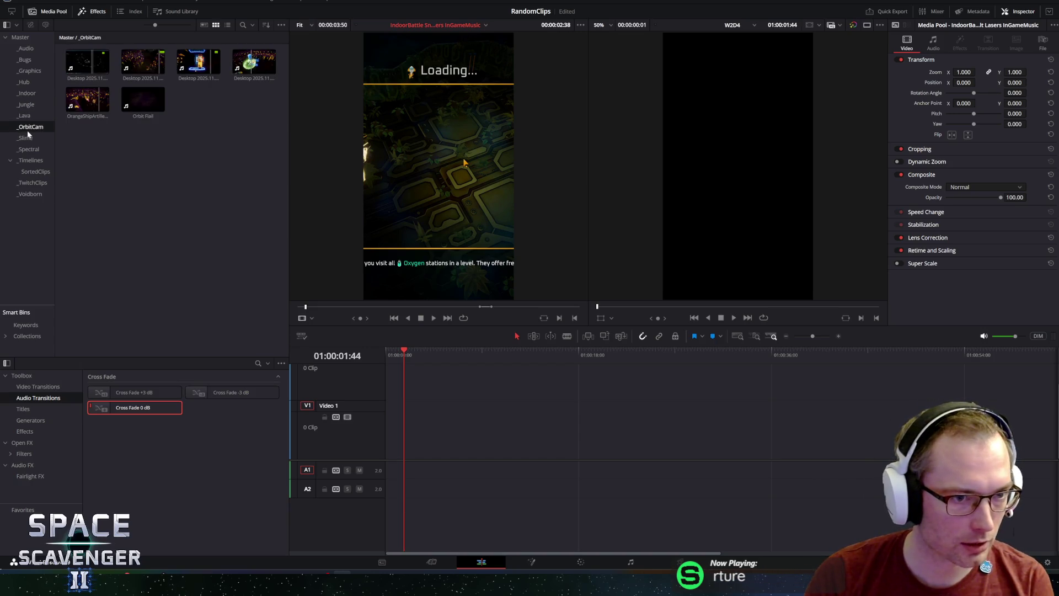
click(25, 138)
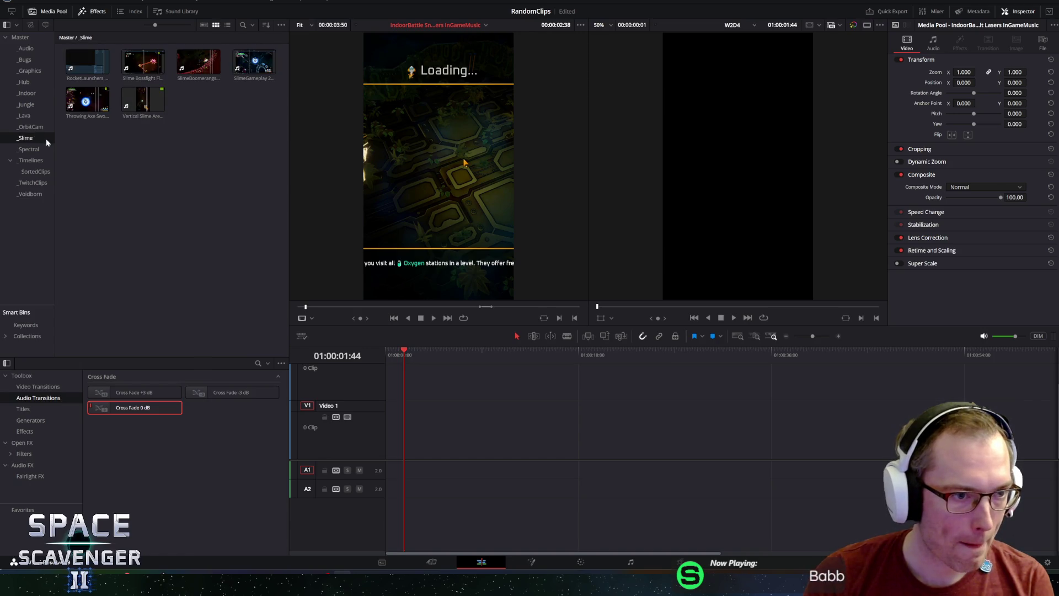
key(Up)
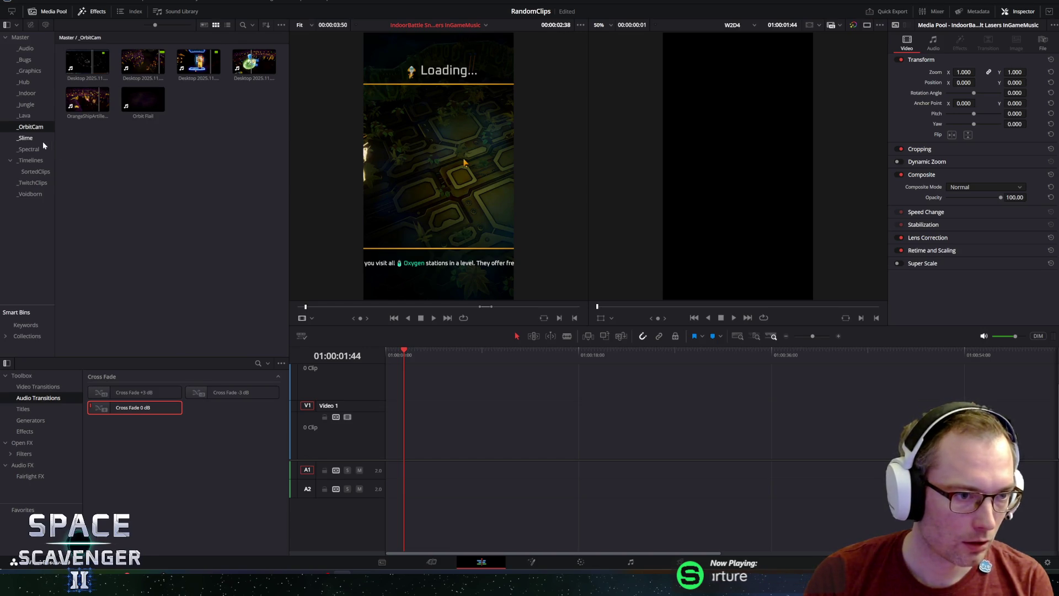
click(28, 138)
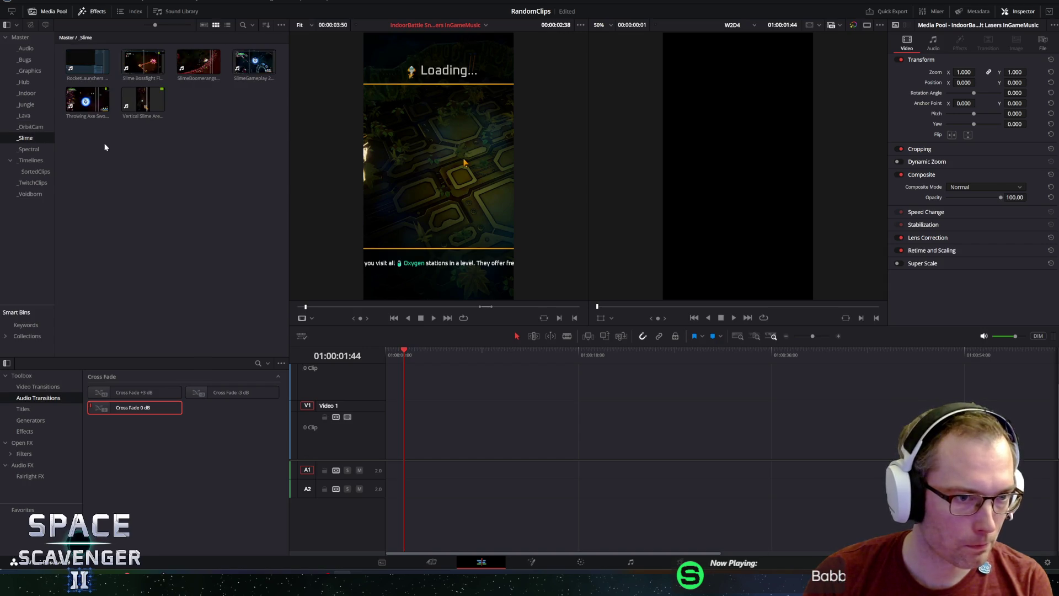
click(142, 62)
mouse_move(385, 305)
mouse_down()
mouse_move(287, 304)
mouse_move(314, 306)
mouse_up()
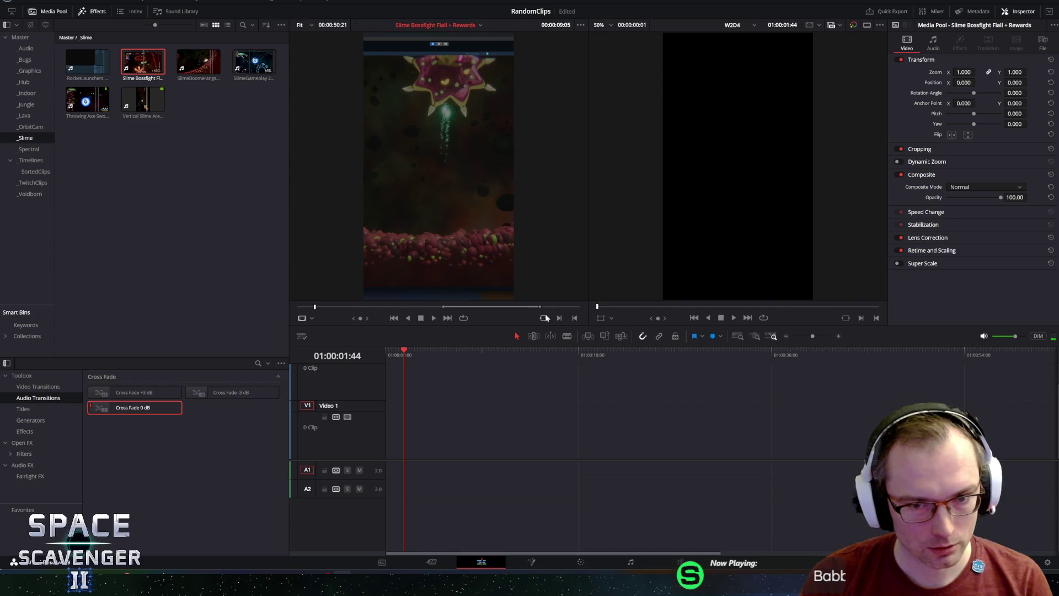
- Preview the Slime Bossfight clip and frame it at Zoom 1.21 with Position Y 36
key(space)
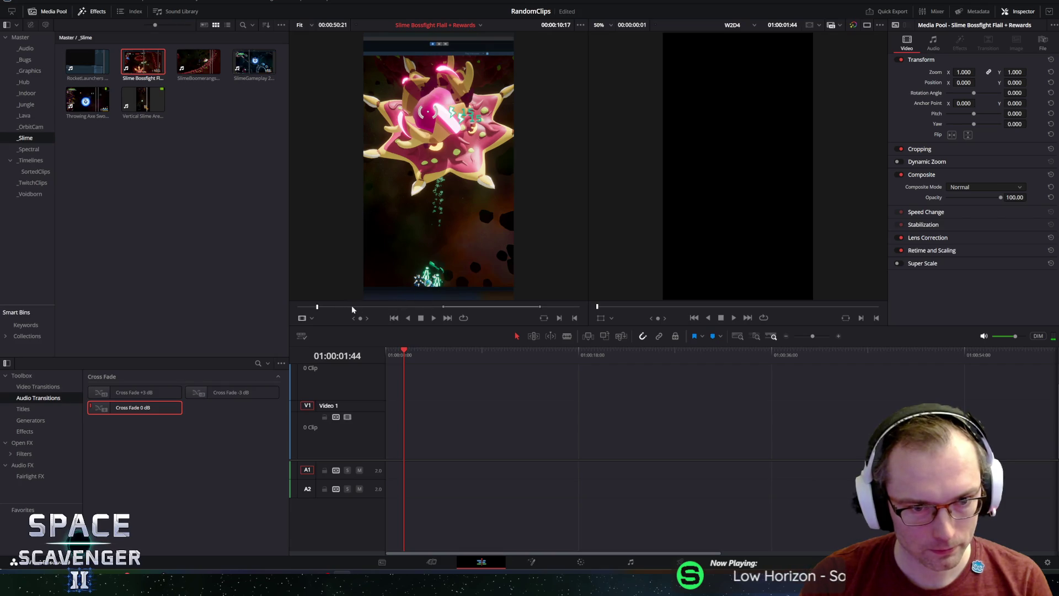
drag(316, 307, 313, 307)
key(space)
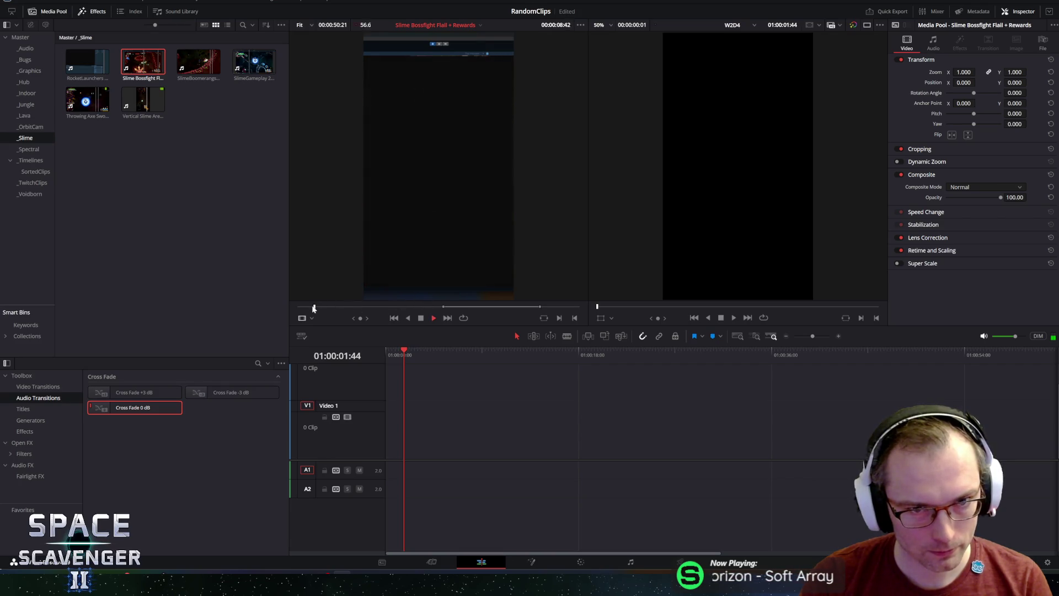
drag(960, 72, 1029, 82)
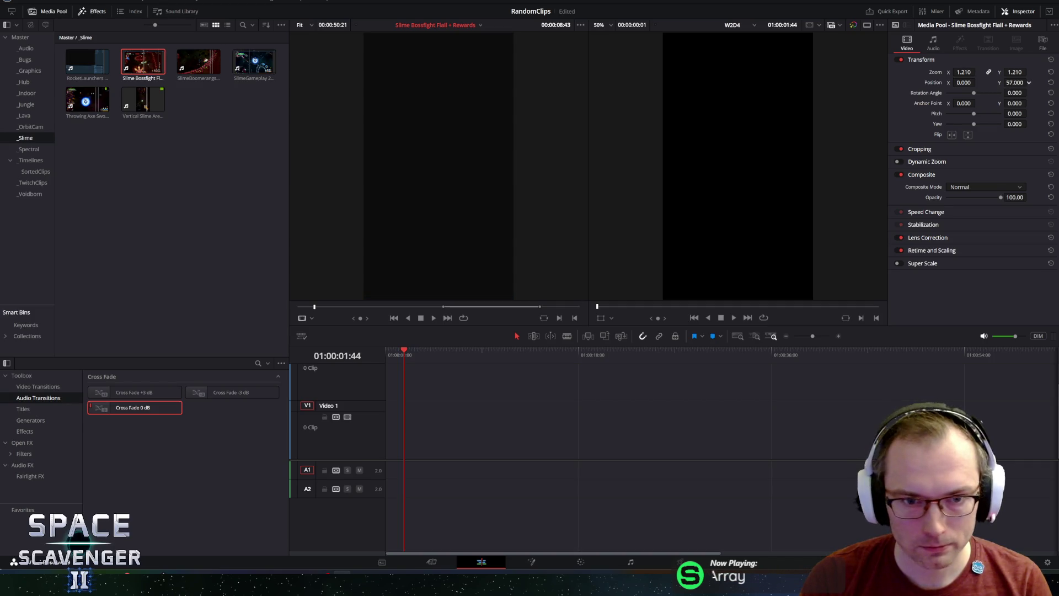
drag(1029, 82, 1029, 83)
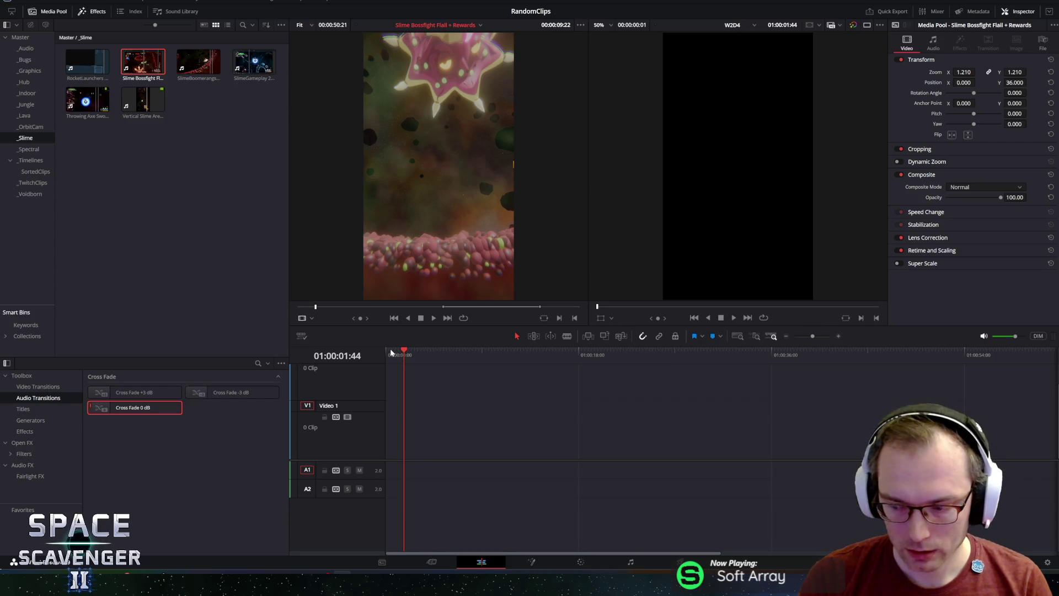
- Mark a roughly 5-second In/Out section and place it on V1/A1 as W2D4's first clip
click(554, 316)
key(space)
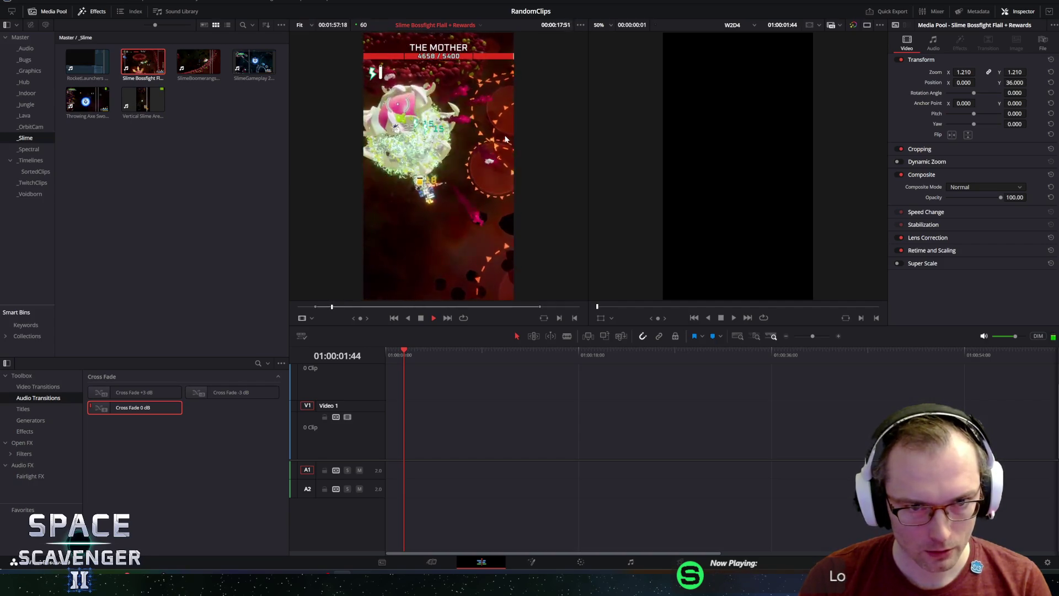
key(space)
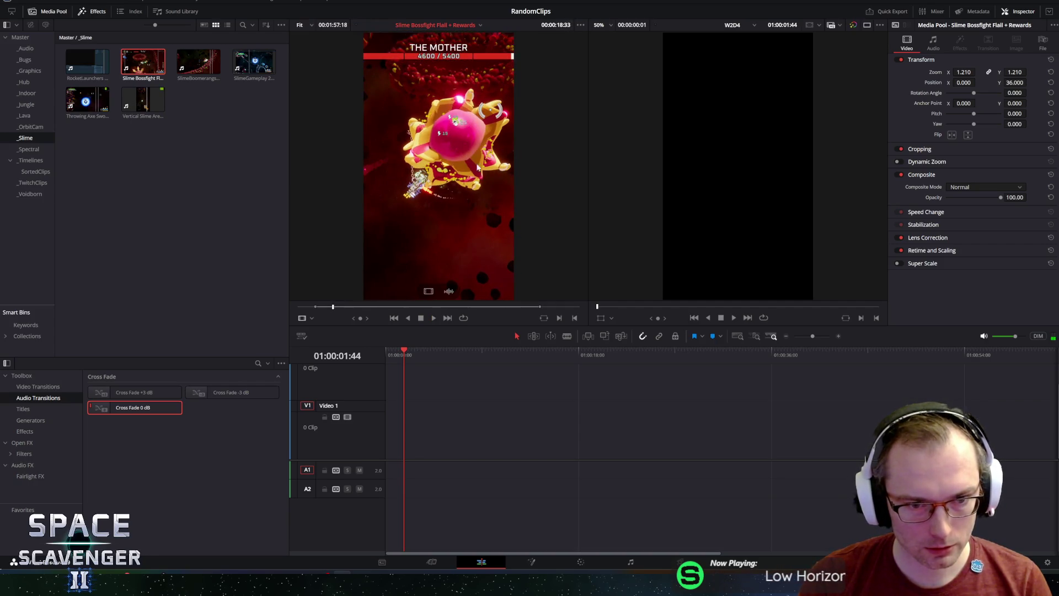
mouse_move(360, 317)
mouse_down()
mouse_move(348, 317)
mouse_move(367, 318)
mouse_up()
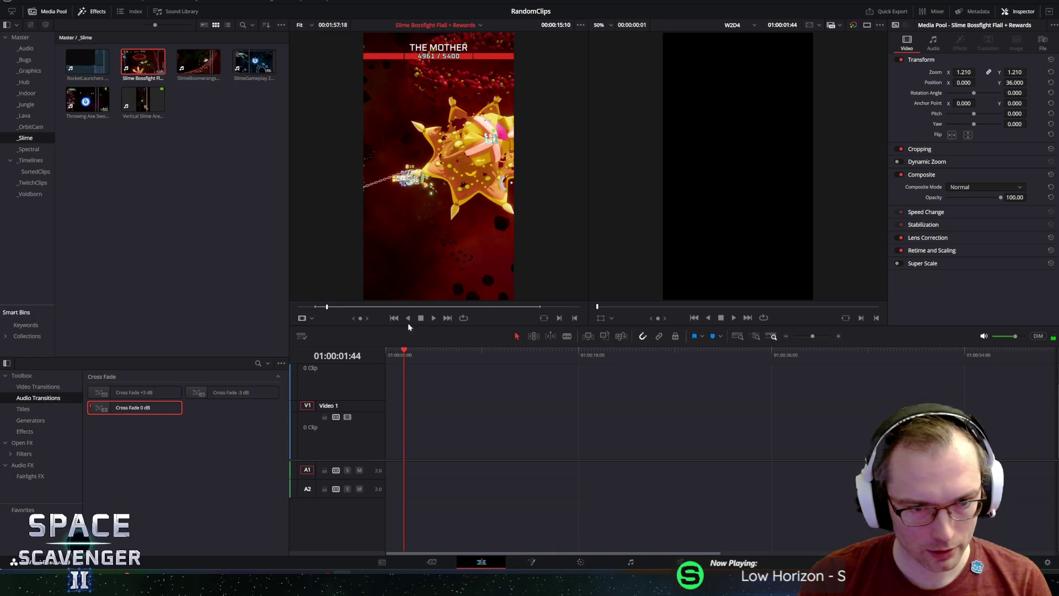
click(575, 318)
mouse_move(438, 165)
mouse_down()
mouse_move(475, 386)
mouse_move(386, 432)
mouse_up()
key(Home)
key(space)
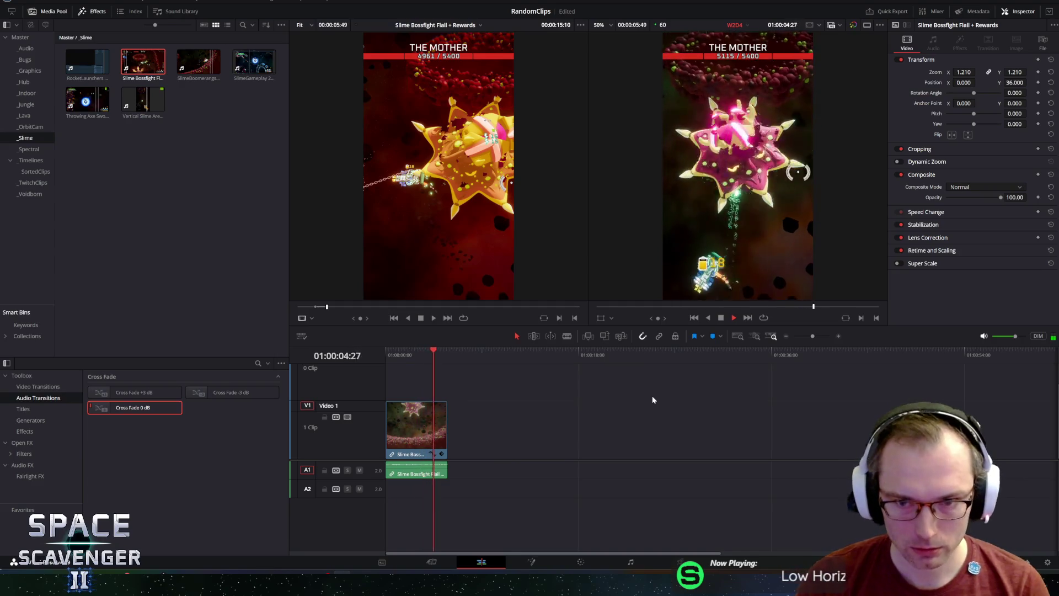
- Preview later Slime Bossfight footage and butt a second, longer section against the first on V1/A1
key(space)
mouse_move(334, 308)
mouse_down()
mouse_move(362, 311)
mouse_move(346, 313)
mouse_up()
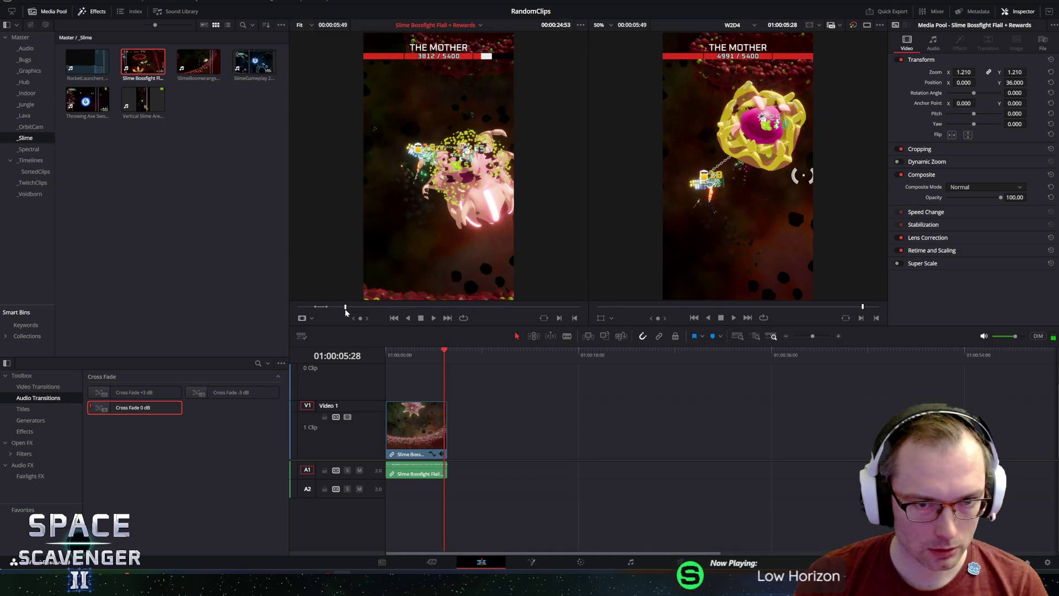
key(space)
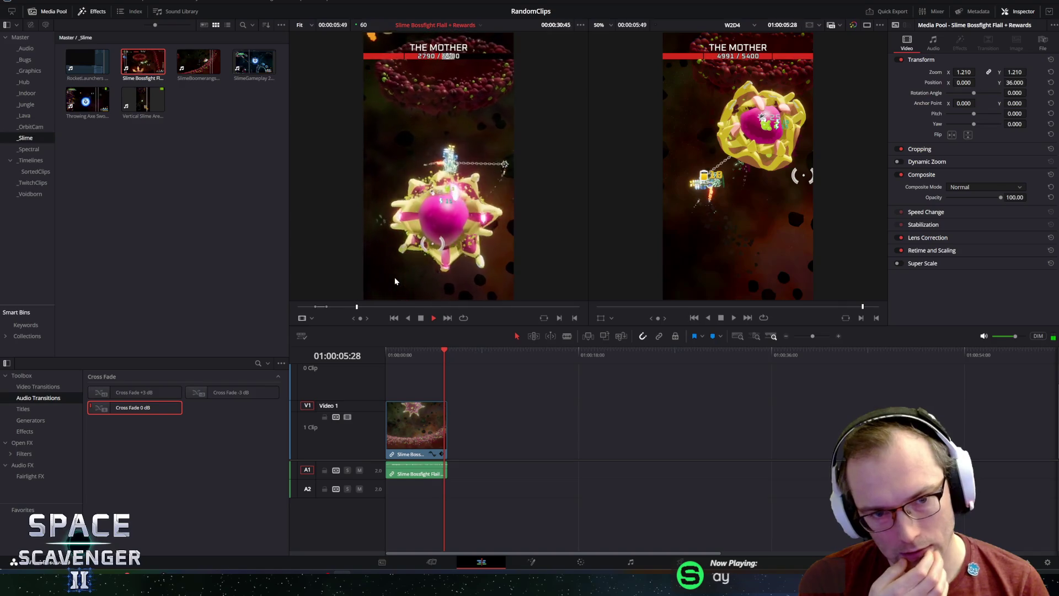
key(space)
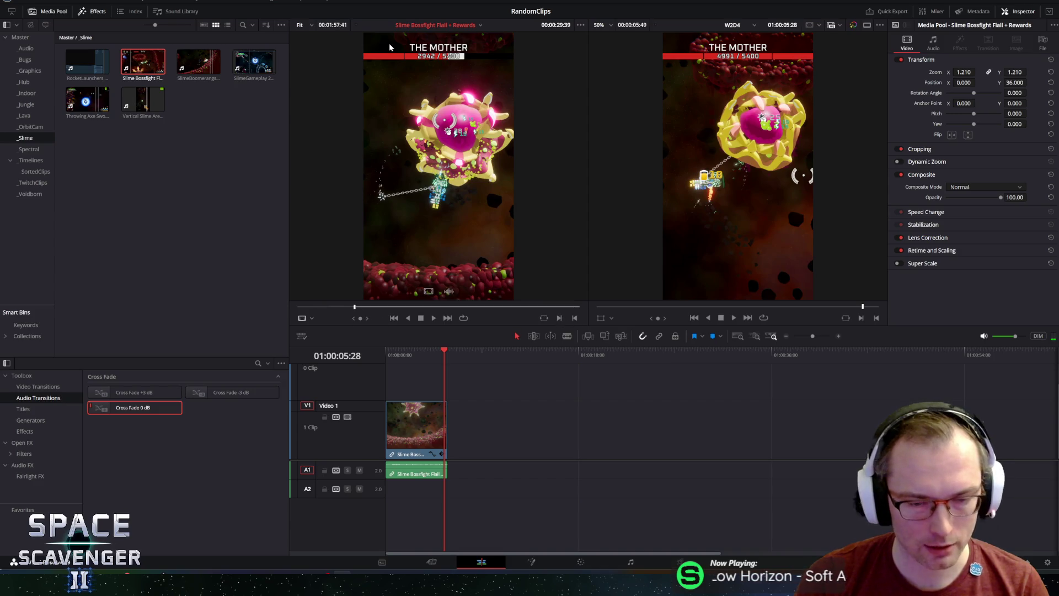
key(space)
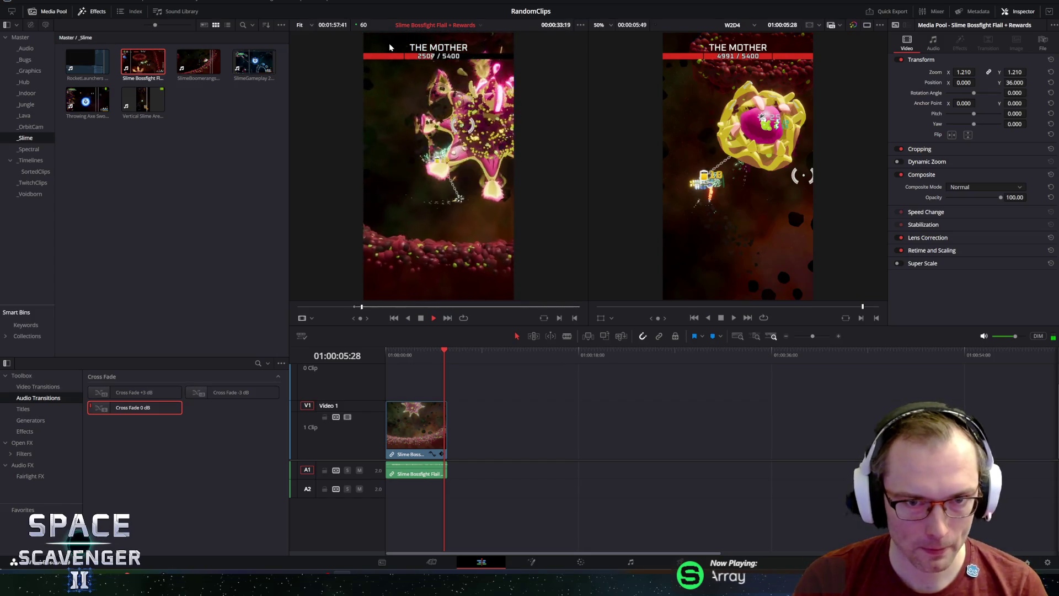
key(space)
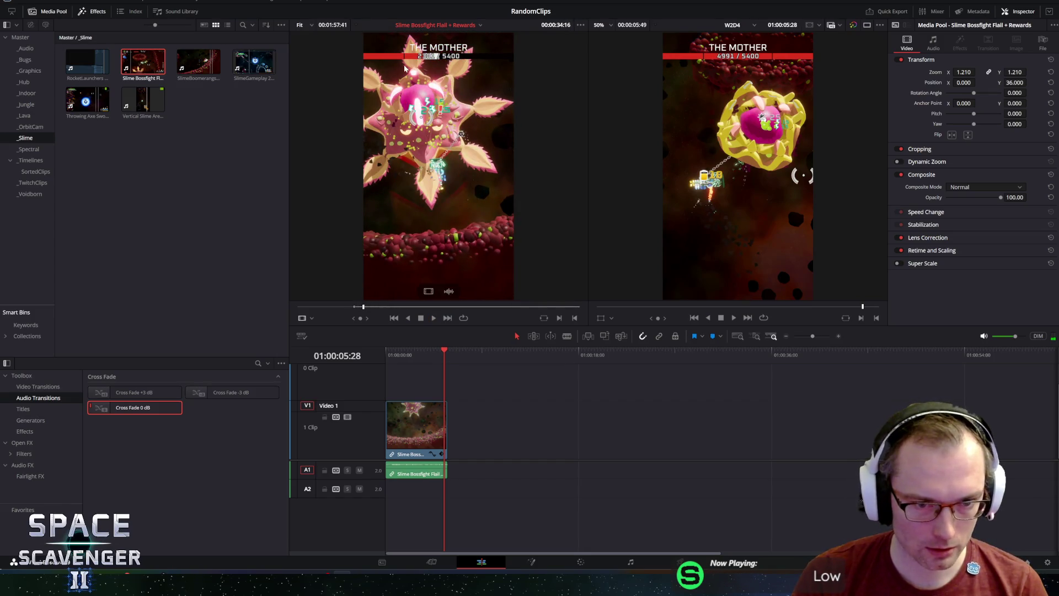
key(space)
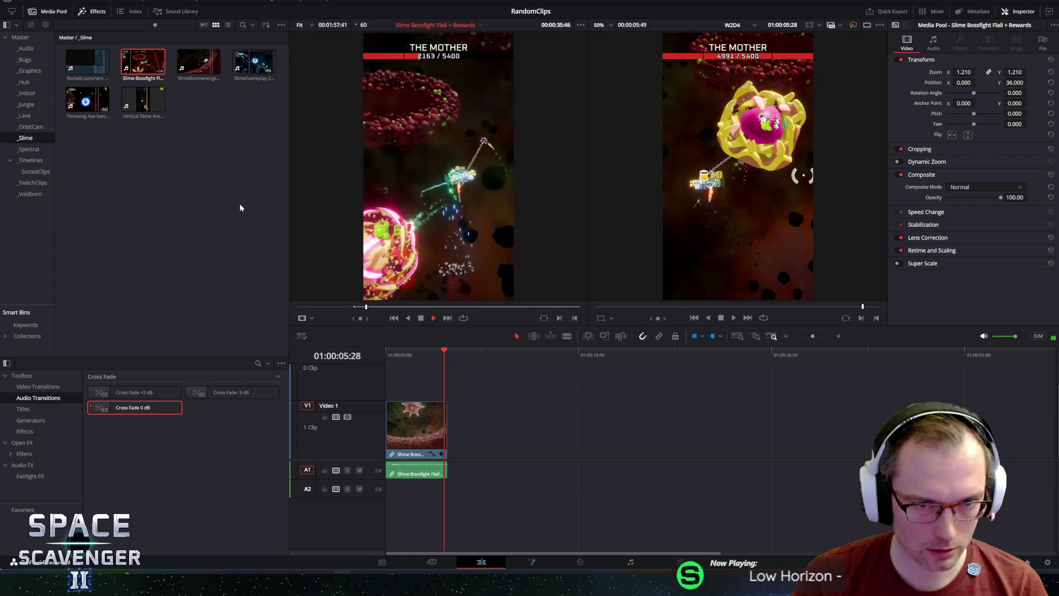
key(space)
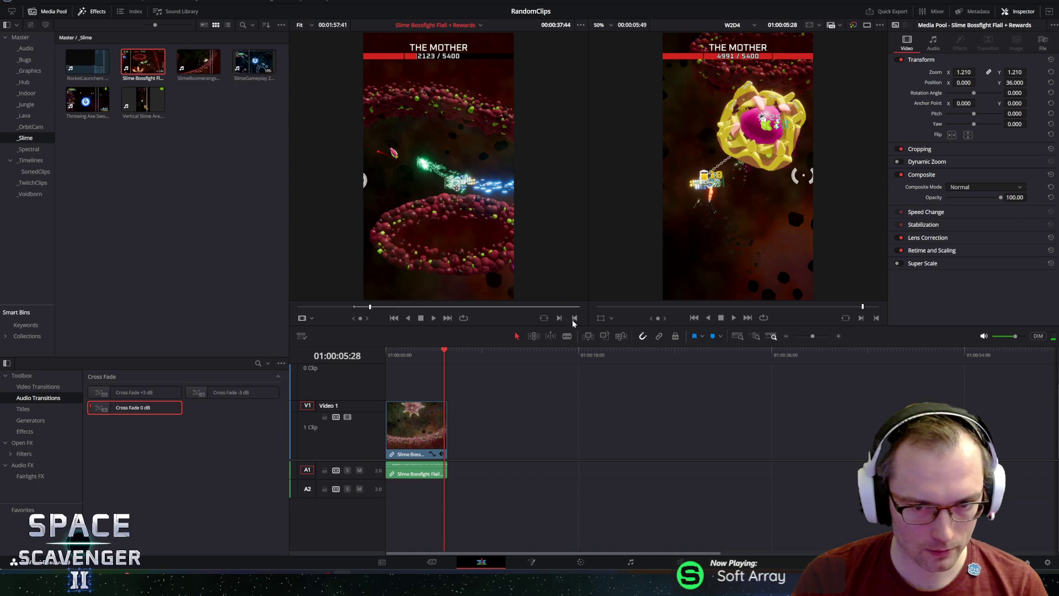
mouse_move(447, 291)
mouse_down()
mouse_move(552, 386)
mouse_move(496, 436)
mouse_move(452, 445)
mouse_move(473, 426)
mouse_move(510, 436)
mouse_up()
click(428, 354)
key(space)
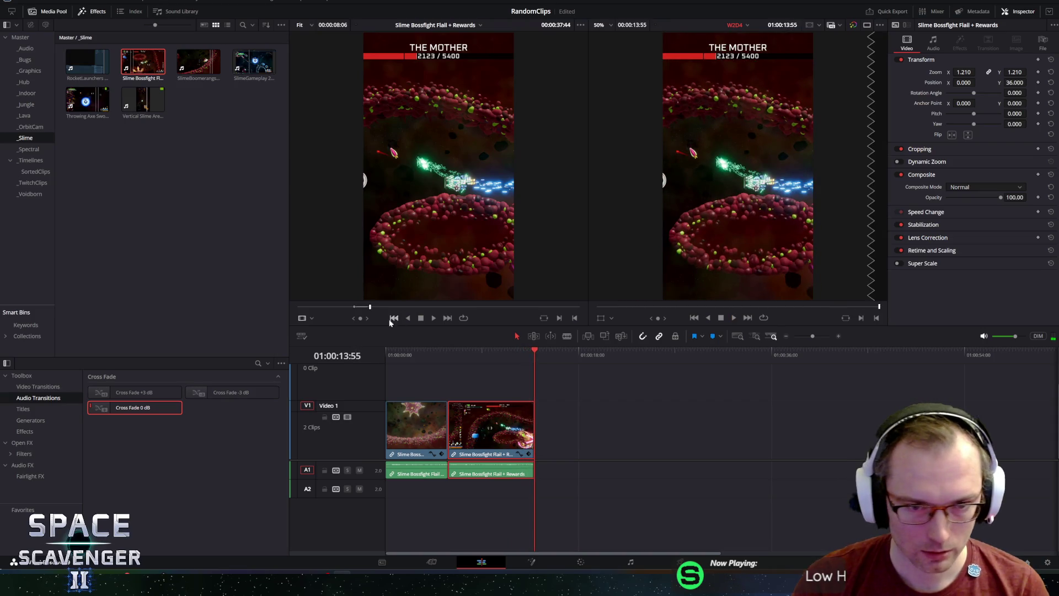
- Scrub and replay the Slime Bossfight footage, marking the In point of a third section
drag(376, 307, 385, 307)
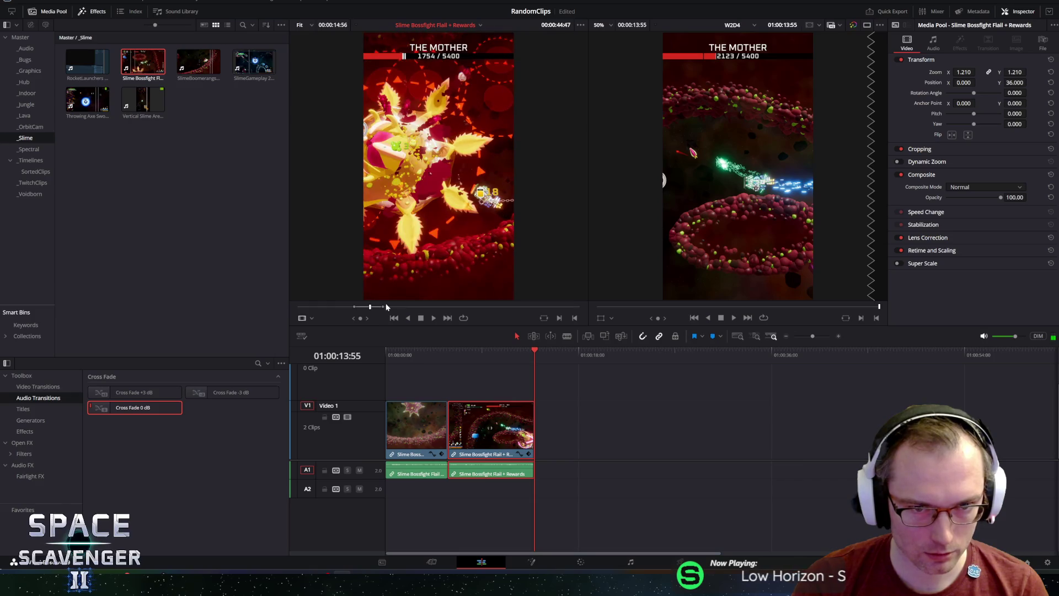
click(379, 306)
key(space)
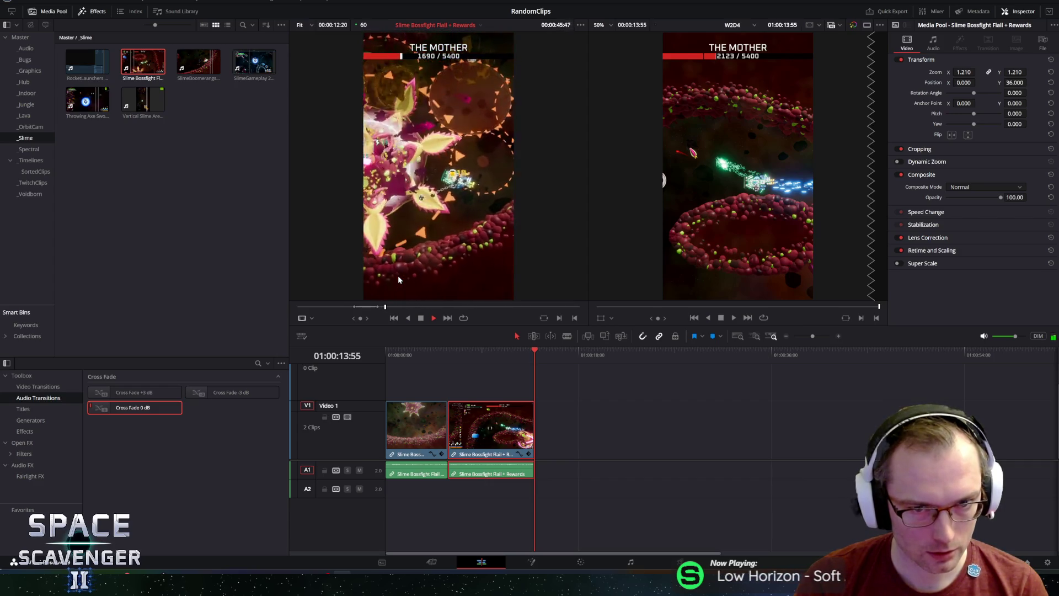
key(space)
key(j)
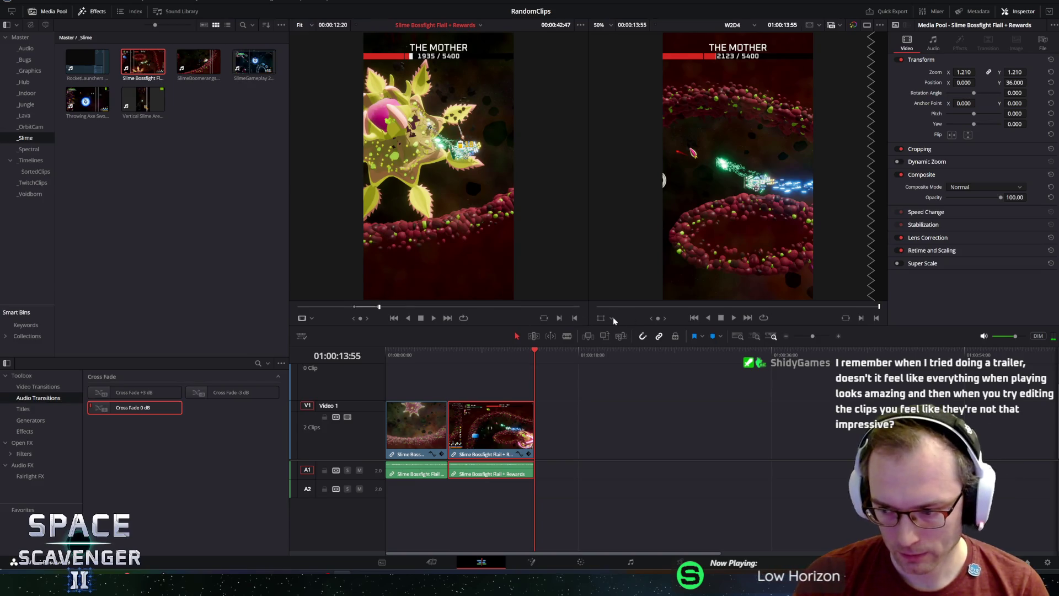
click(558, 318)
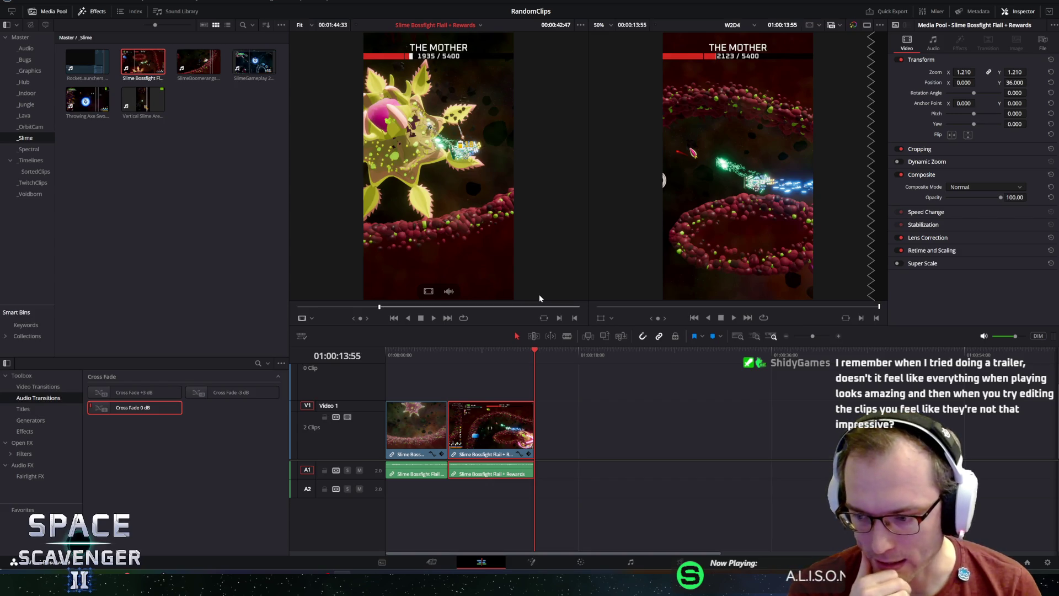
- Mark the third section's Out point and drop it onto V1/A1 after the second clip
key(space)
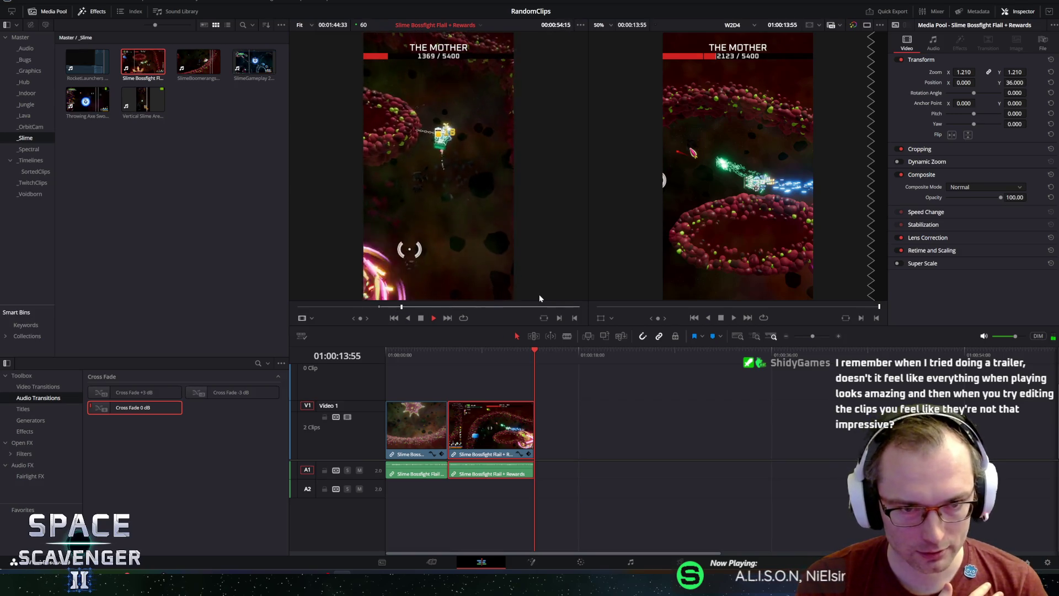
key(space)
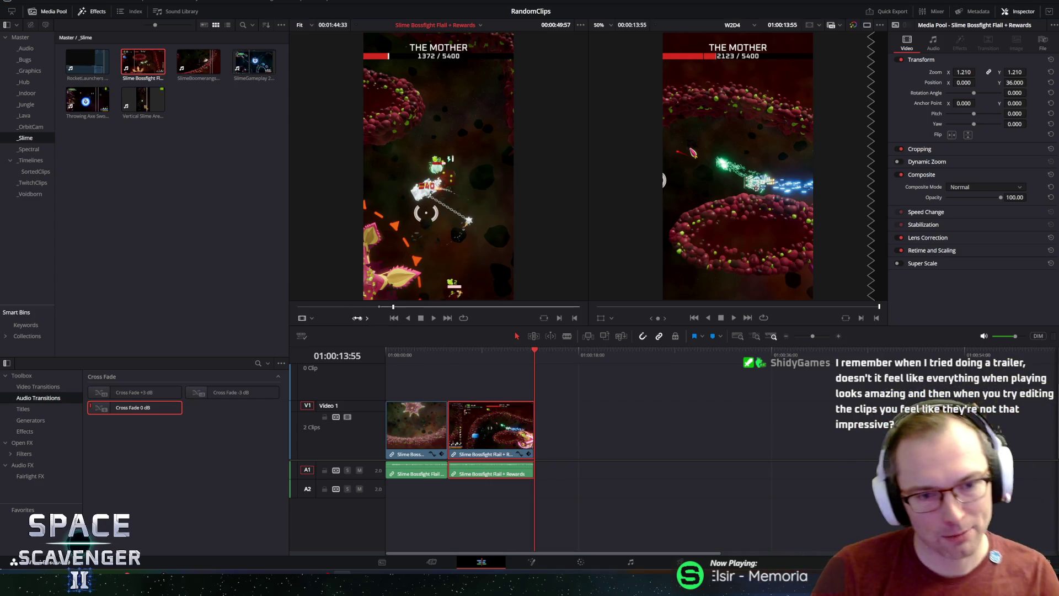
key(j)
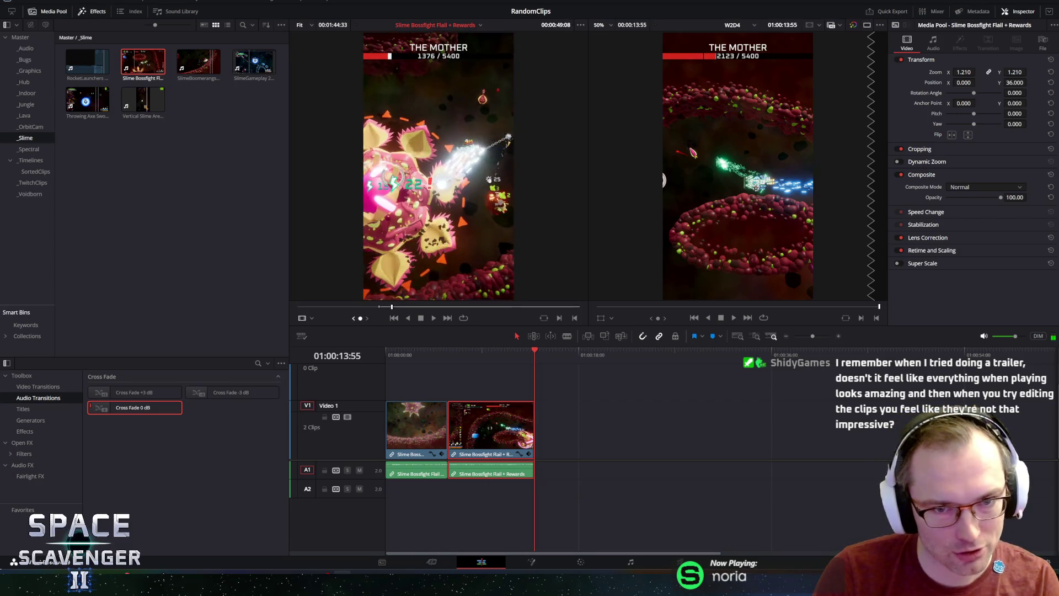
key(l)
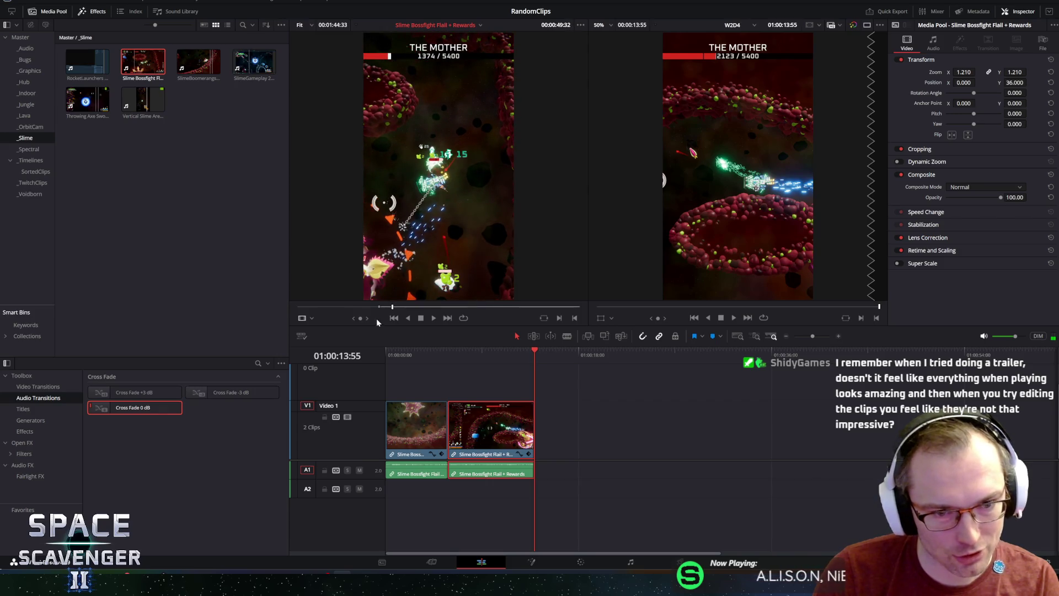
click(574, 318)
mouse_move(438, 289)
mouse_down()
mouse_move(588, 386)
mouse_move(554, 442)
mouse_move(540, 445)
mouse_up()
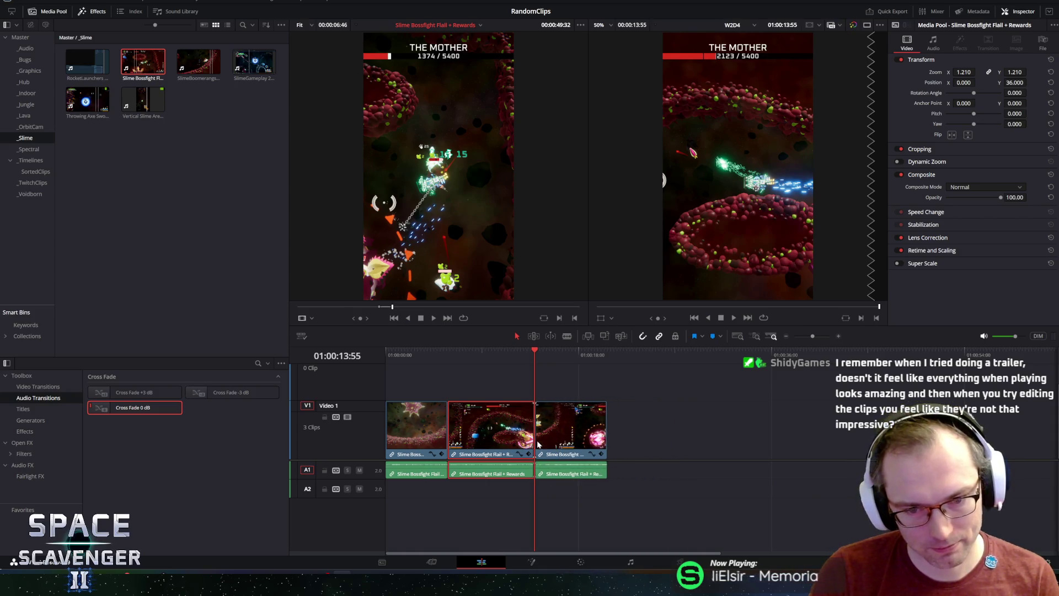
- Snap the third clip against the second and scrub the source ahead to around 1:05
click(541, 353)
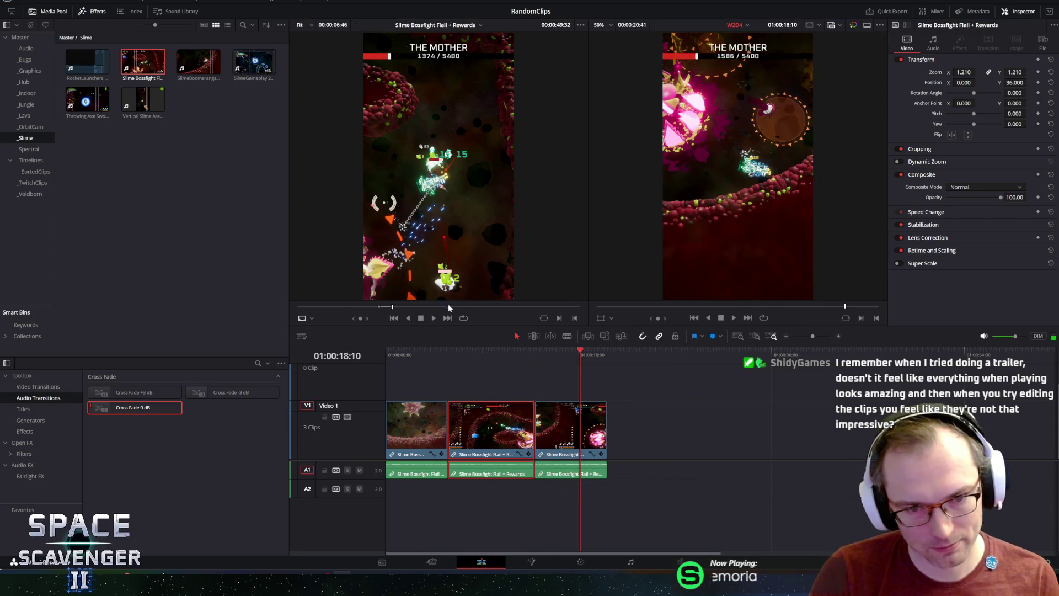
click(423, 306)
mouse_move(423, 306)
mouse_down()
mouse_move(345, 318)
mouse_move(382, 318)
mouse_up()
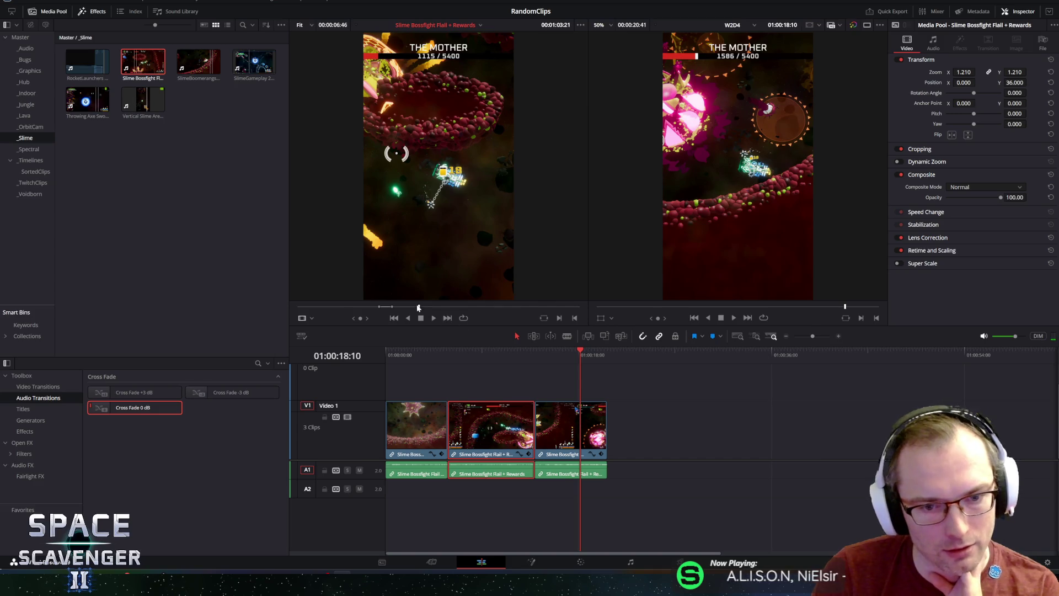
drag(420, 307, 429, 317)
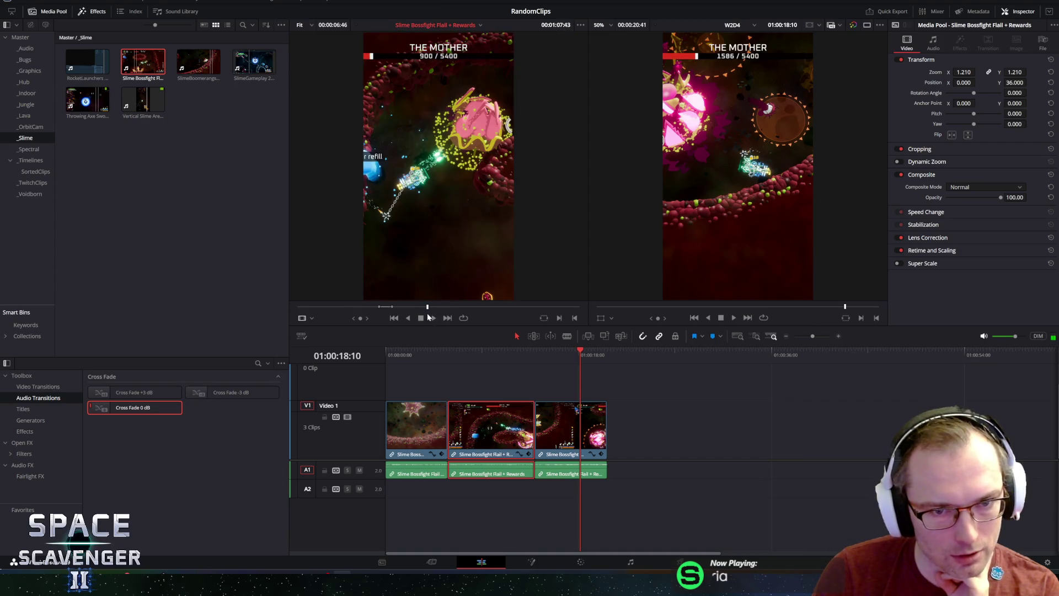
- Review later source footage frame by frame and with playback, then rewind about four seconds
mouse_move(439, 298)
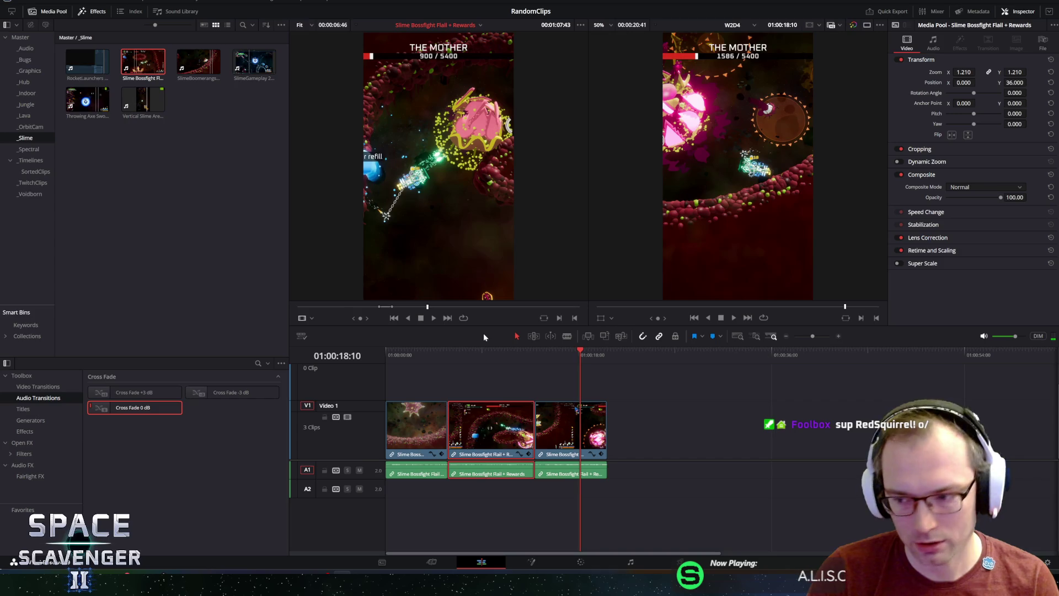
key(Left)
key(Left)
key(Left)
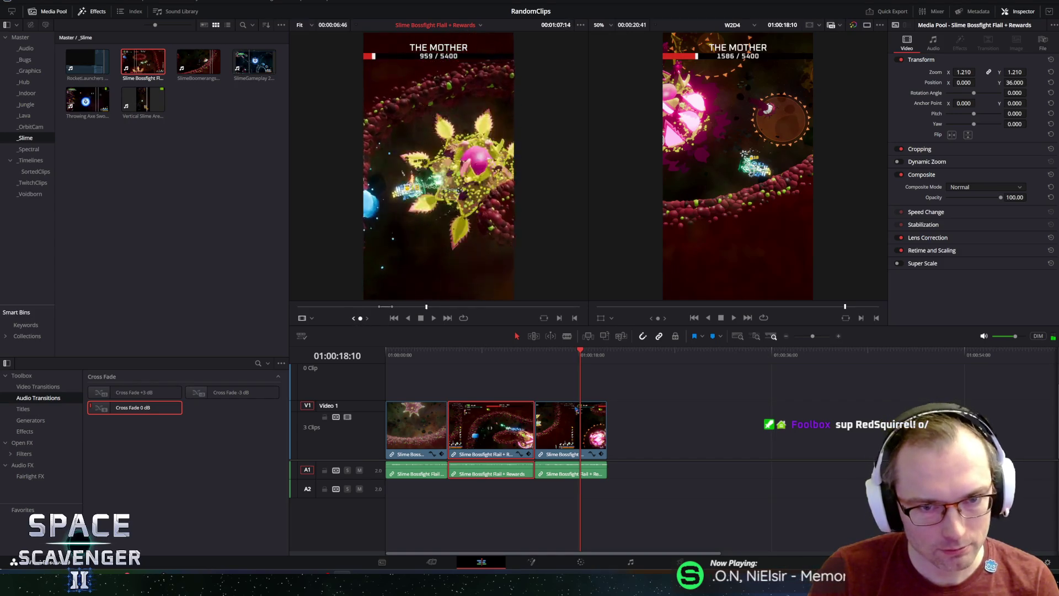
key(Left)
key(Left)
key(Left)
key(Right)
key(Right)
key(space)
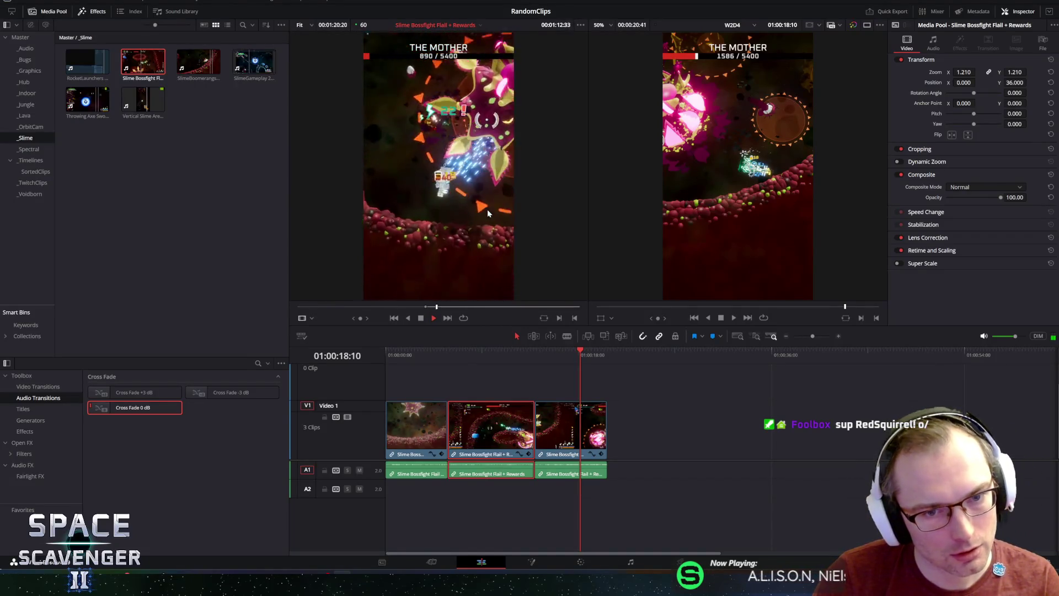
key(space)
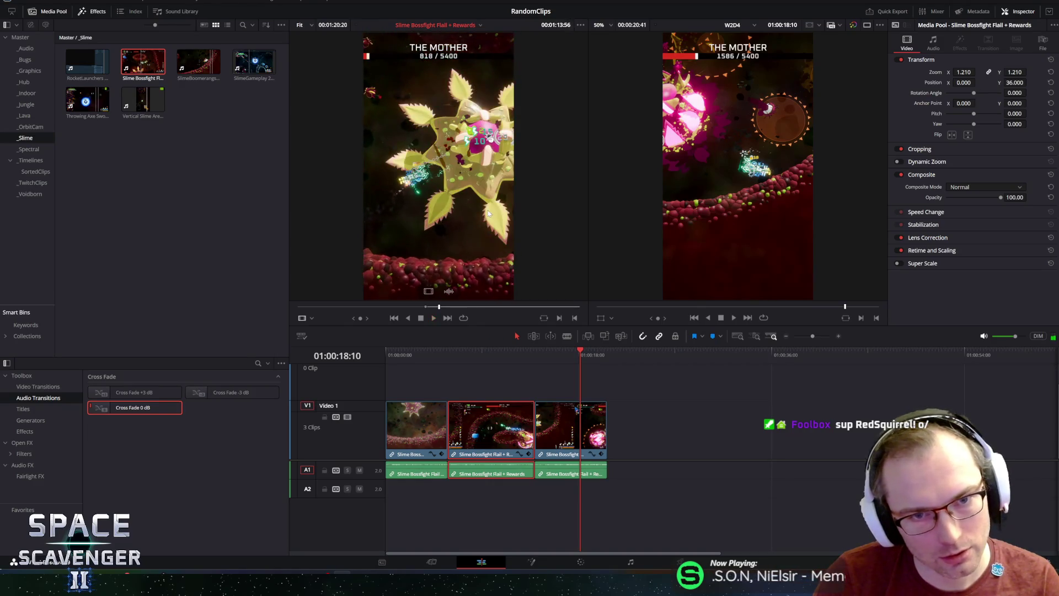
key(space)
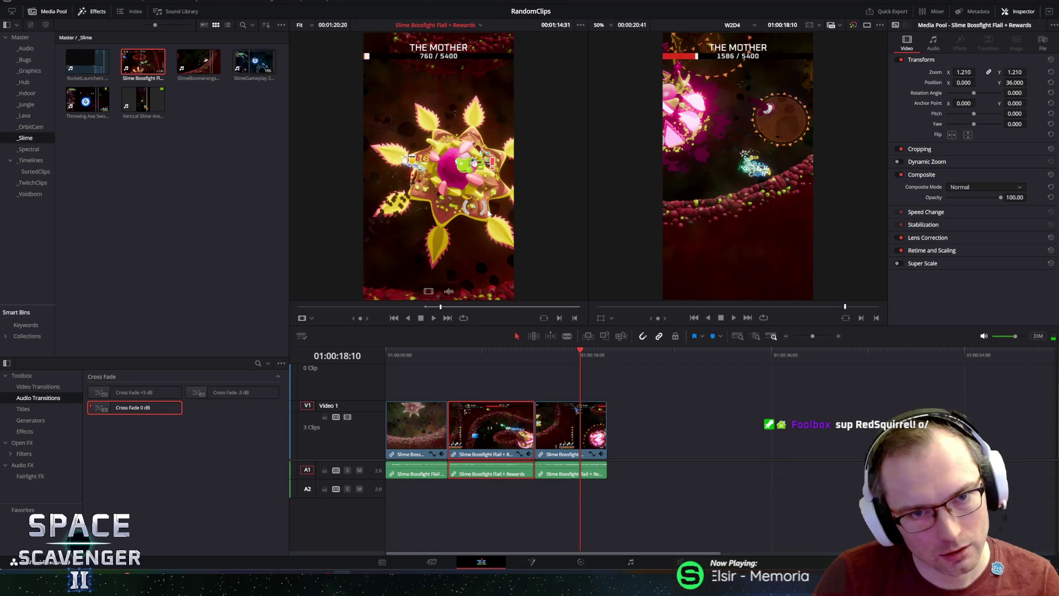
key(space)
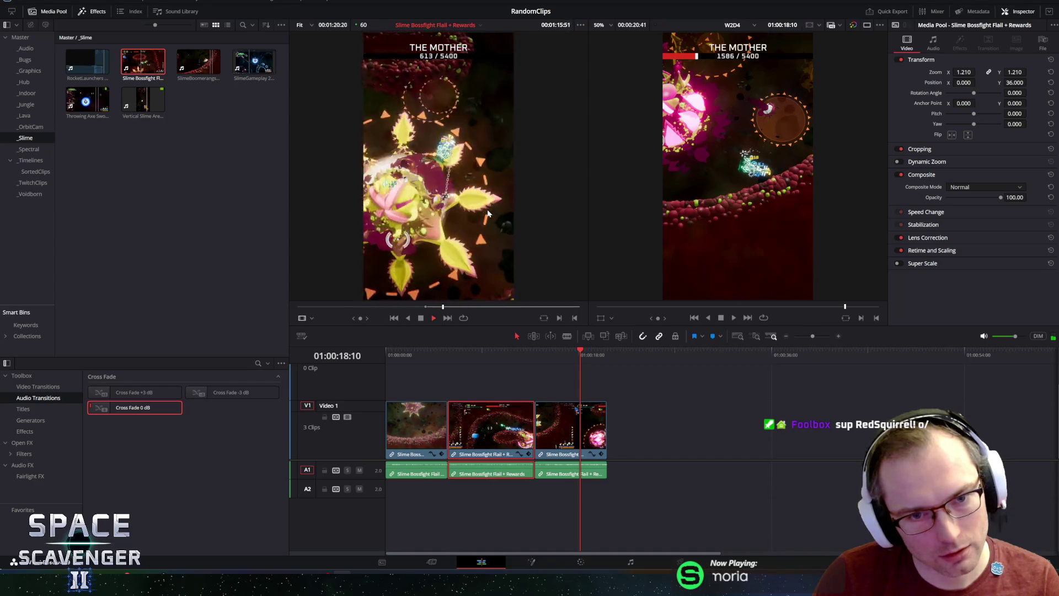
key(space)
mouse_move(355, 318)
mouse_down()
mouse_move(312, 318)
mouse_move(328, 318)
mouse_up()
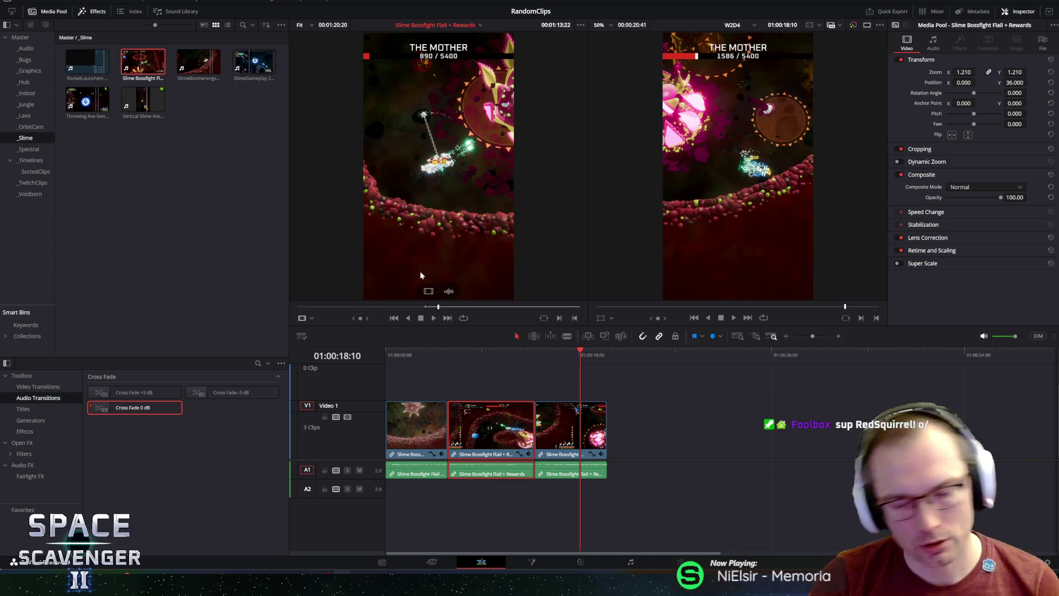
- Select all three timeline clips, then clear the selection and park the playhead in the second clip
mouse_move(738, 400)
mouse_down()
mouse_move(347, 490)
mouse_move(423, 505)
mouse_up()
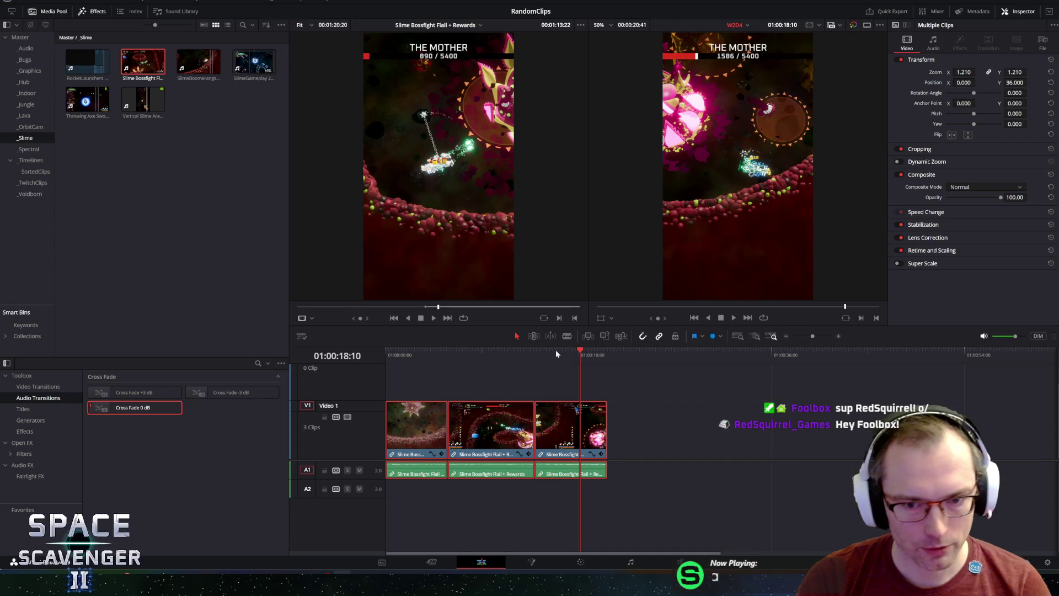
click(527, 386)
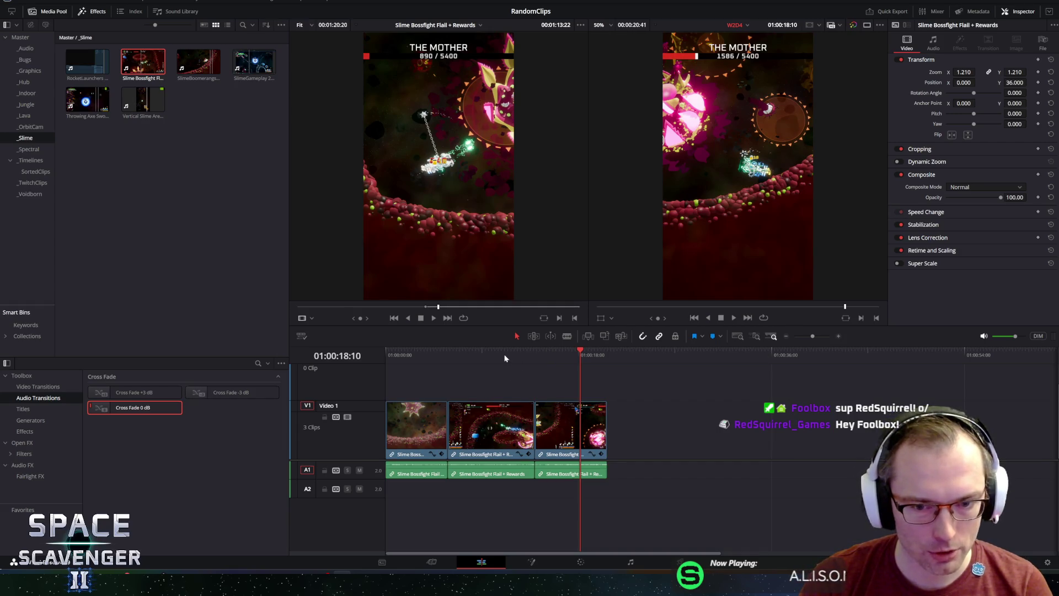
click(486, 354)
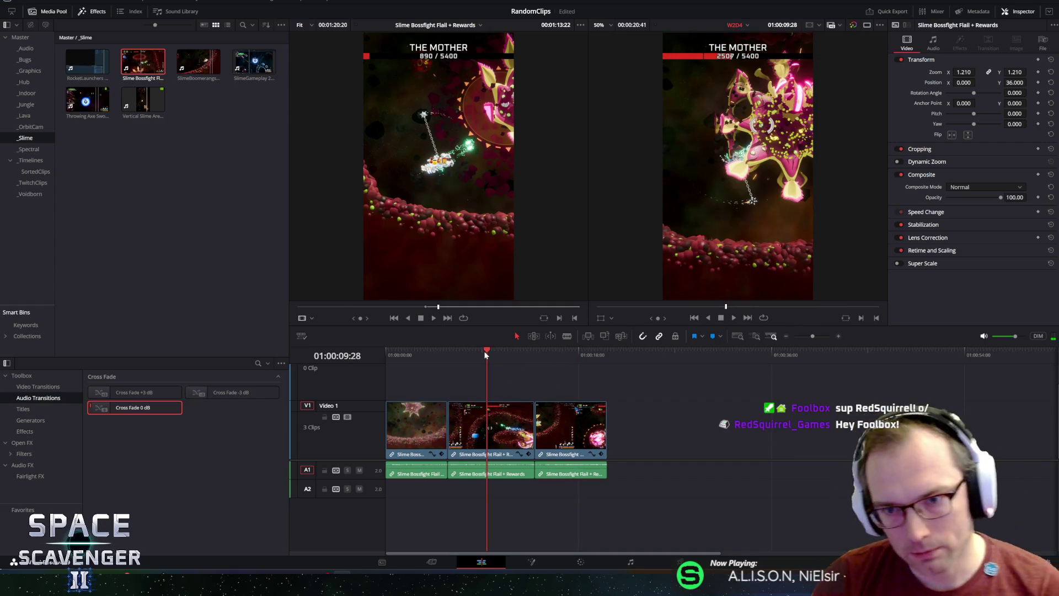
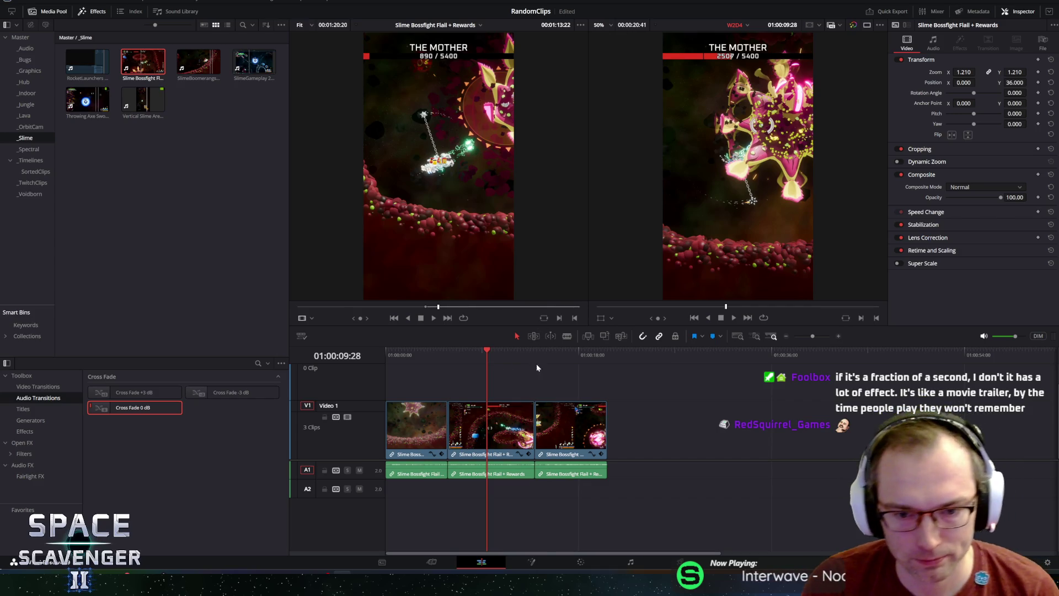
- Find the exact end of the third clip and drop the boss-fight source footage there as a fourth clip
click(573, 348)
click(592, 352)
key(space)
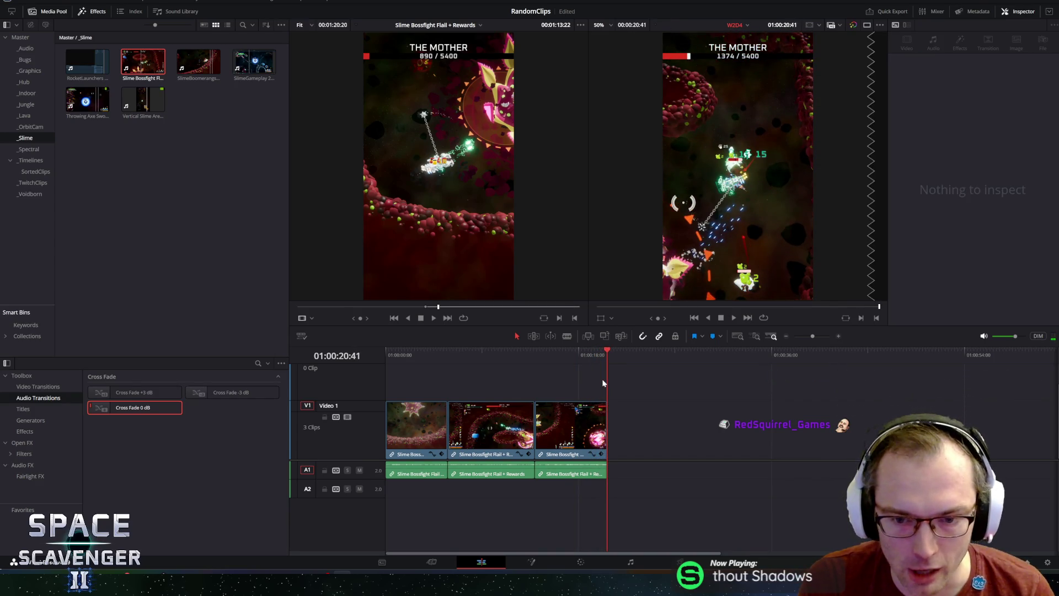
drag(587, 352, 569, 359)
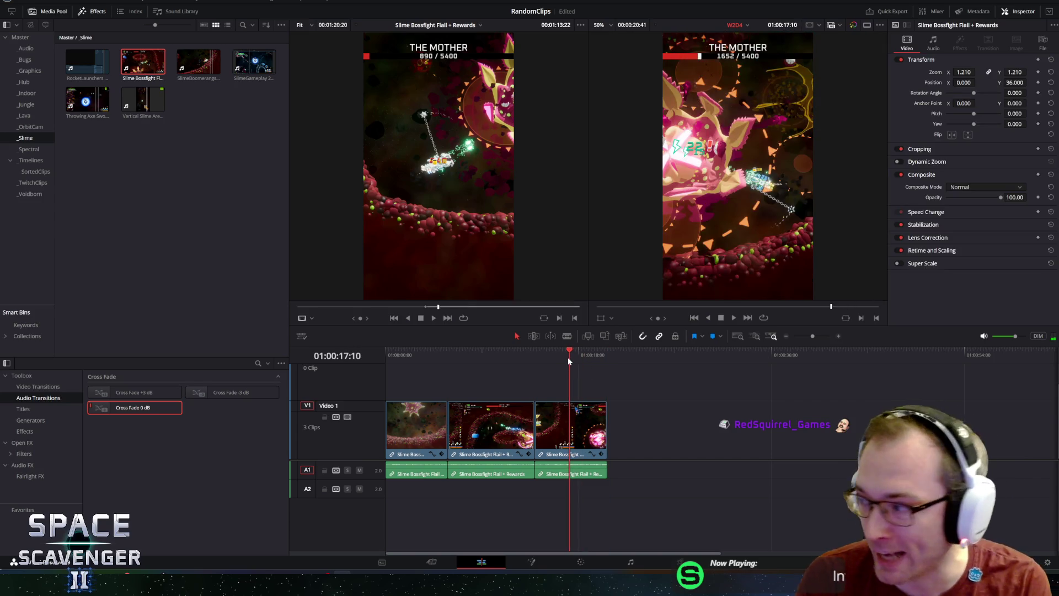
drag(569, 359, 556, 356)
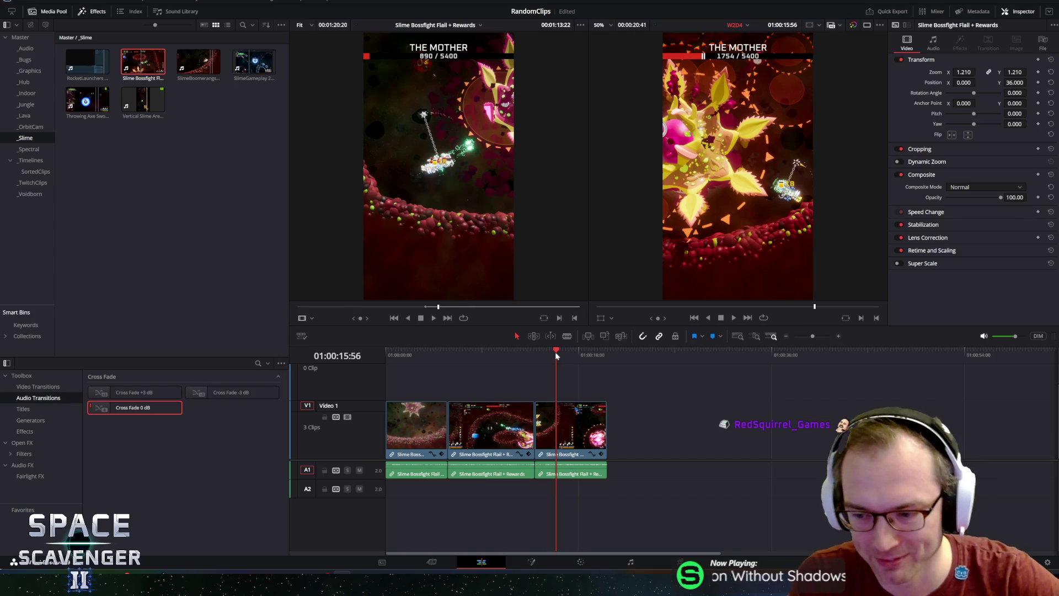
drag(572, 356, 605, 356)
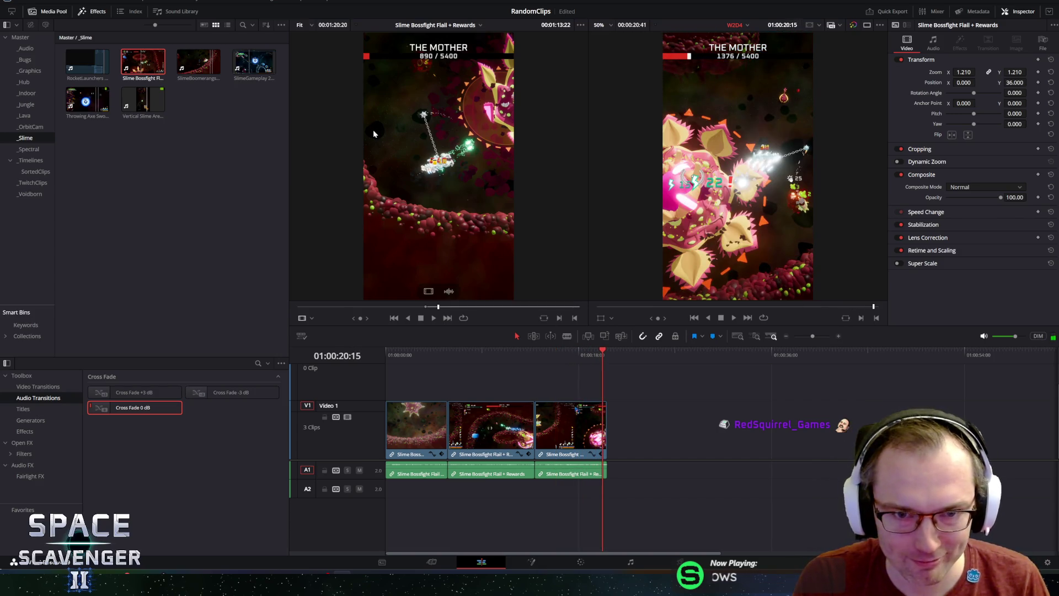
mouse_move(466, 202)
mouse_down()
mouse_move(634, 435)
mouse_move(607, 435)
mouse_up()
- Play back around the new fourth clip, save the project, and cue the source footage to a later fight moment
key(space)
click(590, 355)
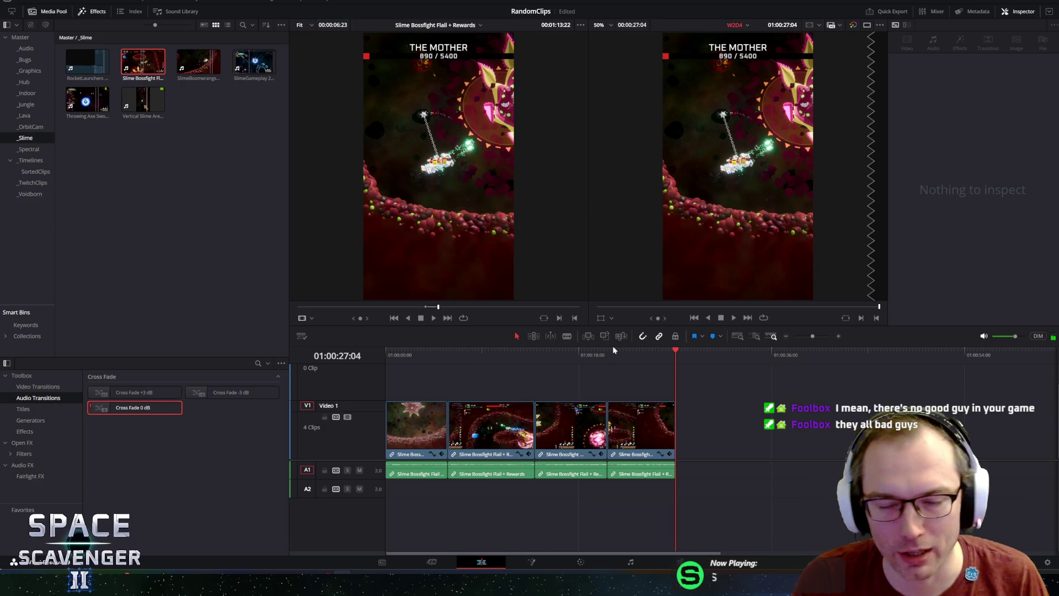
key(ctrl+s)
drag(444, 306, 466, 310)
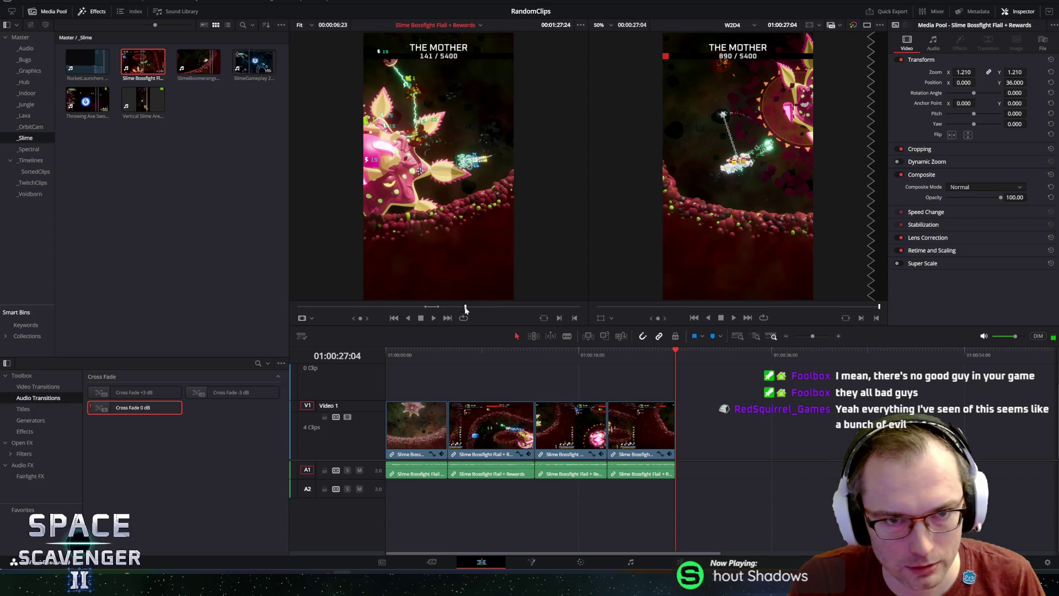
- Play and jog the source footage back and forth to reach the boss's death explosion
drag(360, 319, 330, 319)
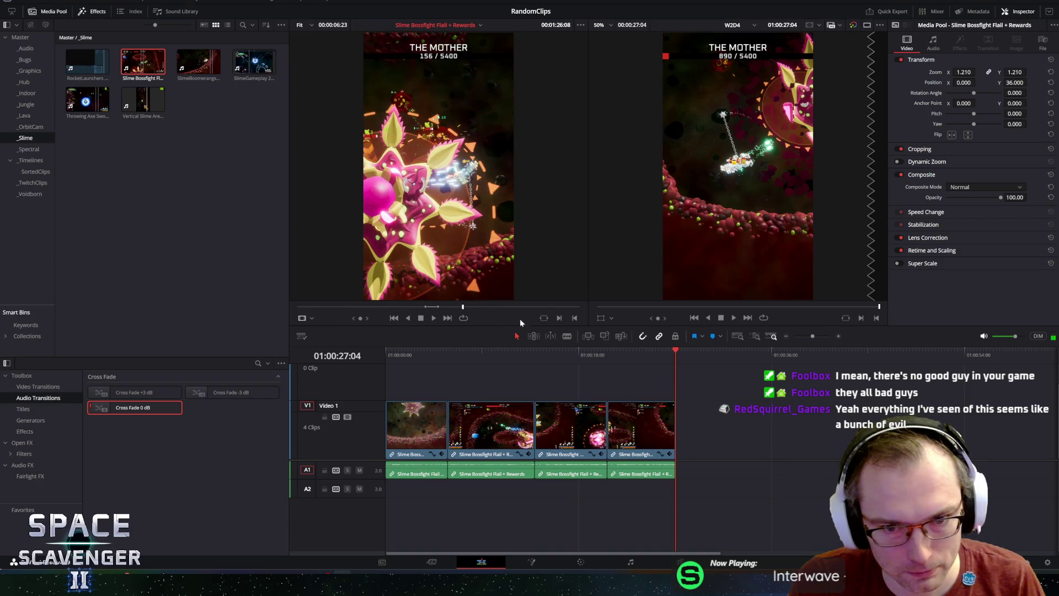
click(557, 319)
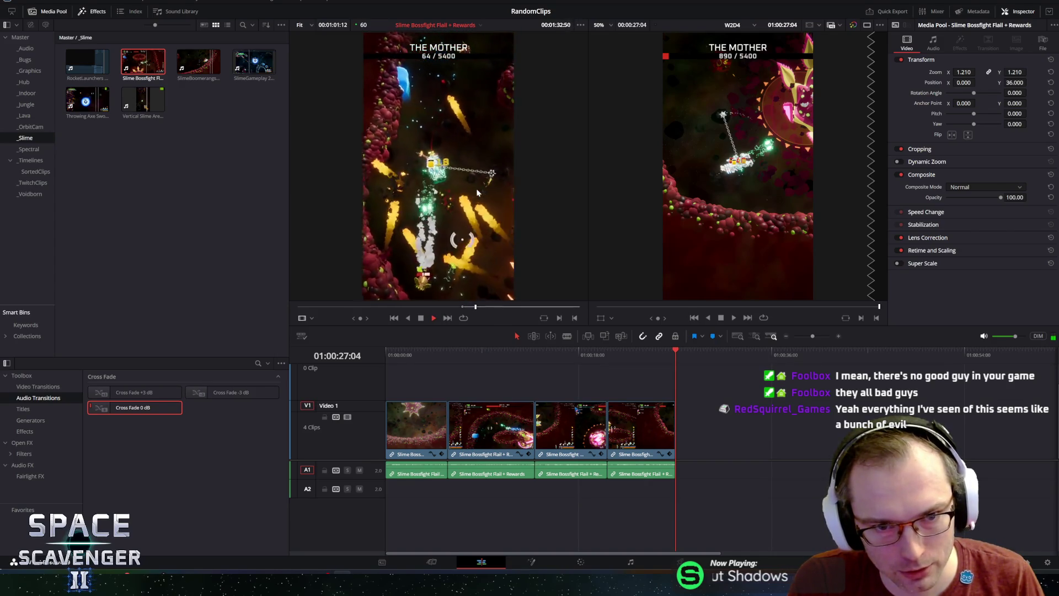
key(space)
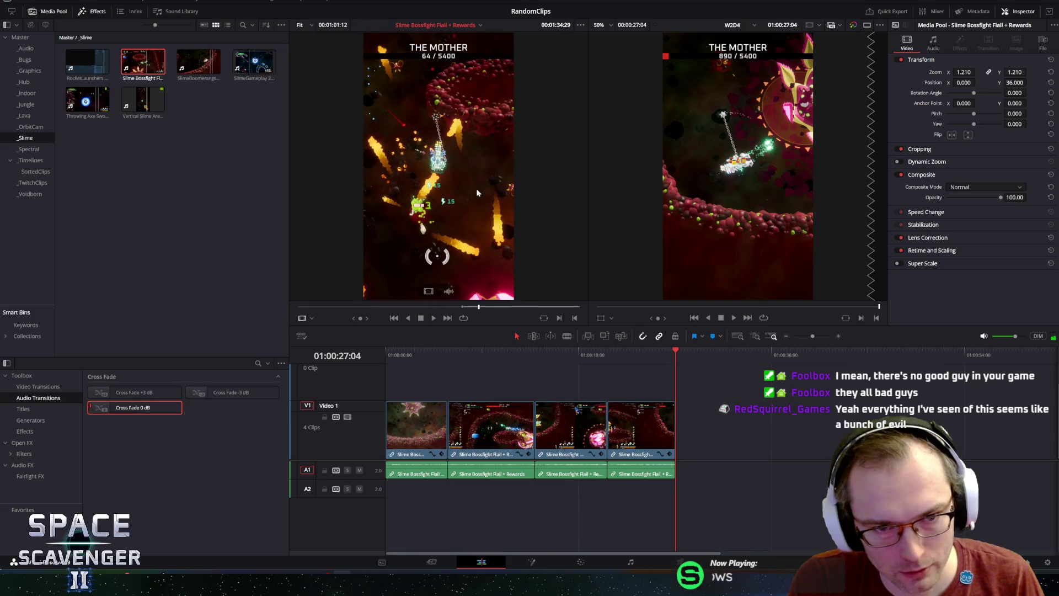
drag(360, 318, 365, 317)
key(j)
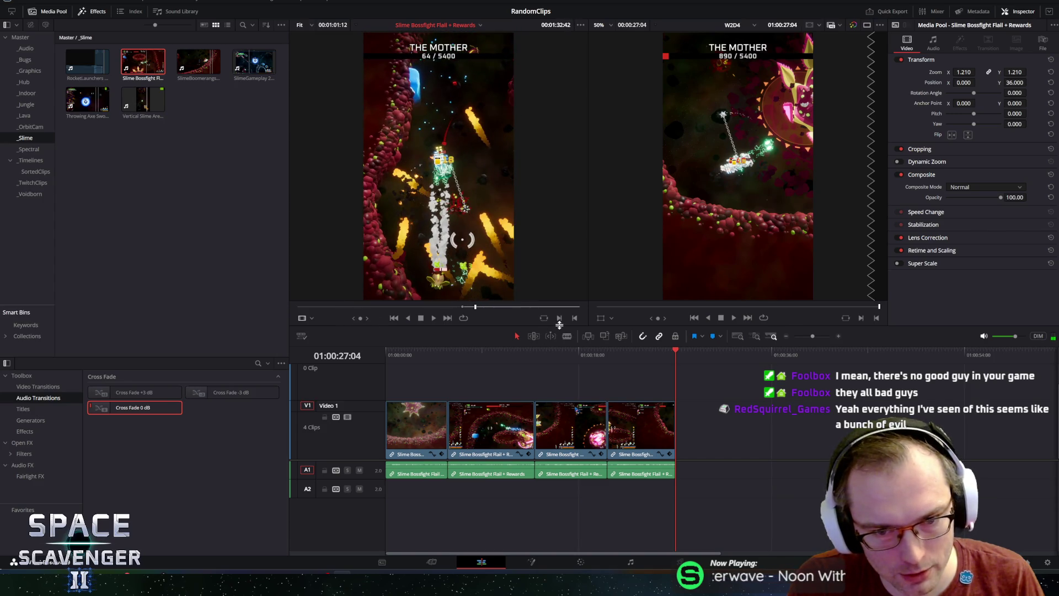
key(space)
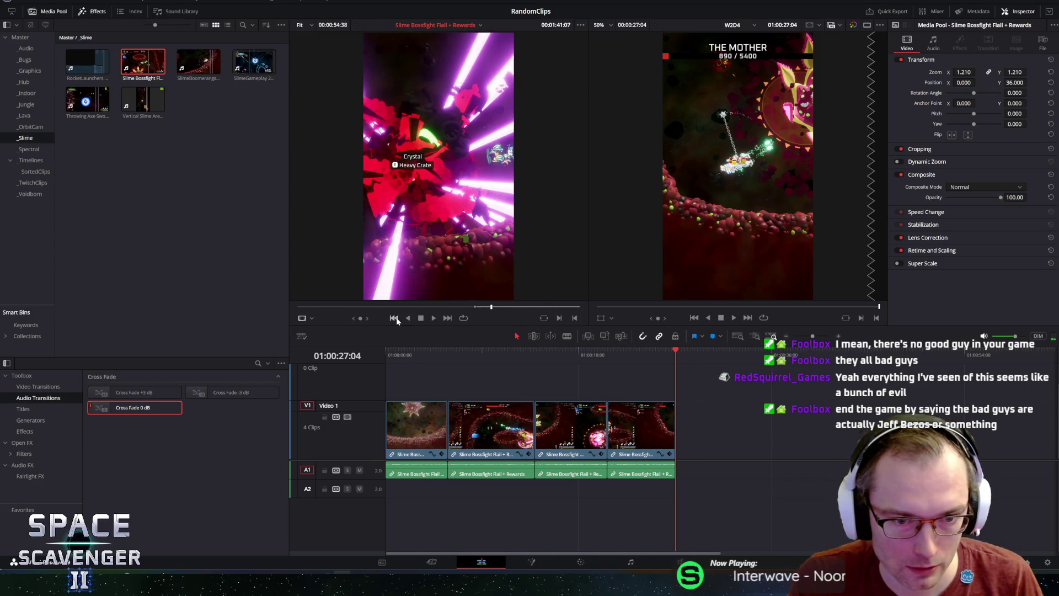
- Fine-tune to the explosion frame, set the out point with O, and append the excerpt after the last clip
drag(360, 318, 353, 318)
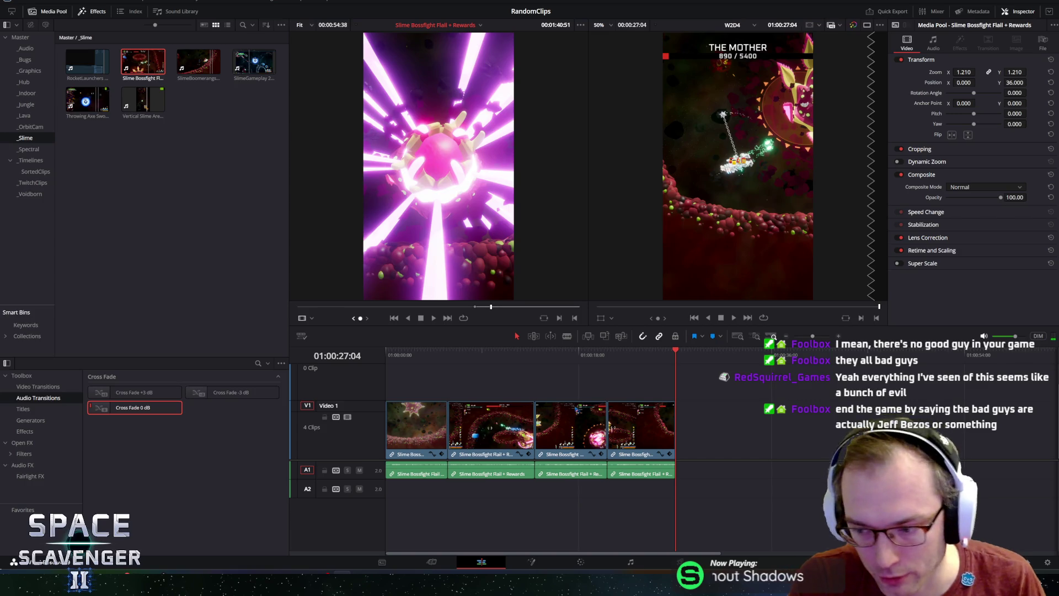
drag(354, 319, 353, 318)
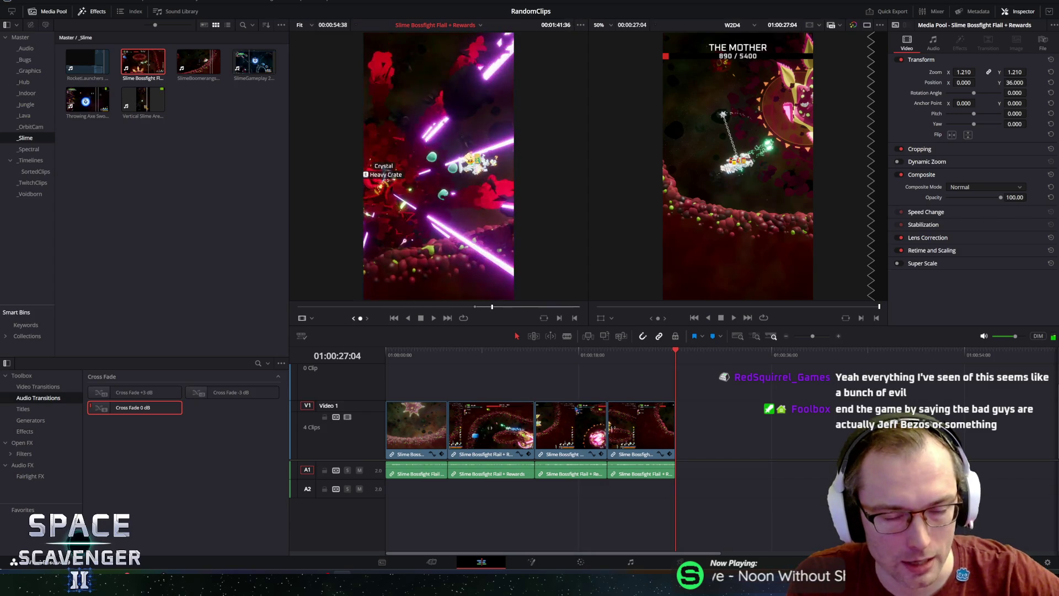
drag(353, 318, 360, 319)
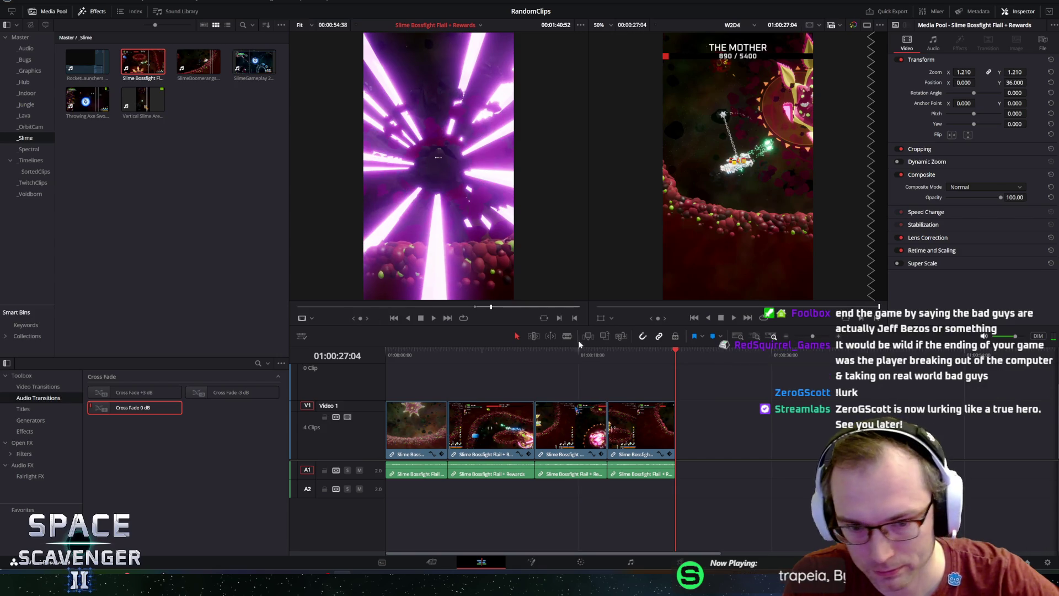
key(o)
mouse_move(468, 202)
mouse_down()
mouse_move(694, 435)
mouse_move(680, 432)
mouse_up()
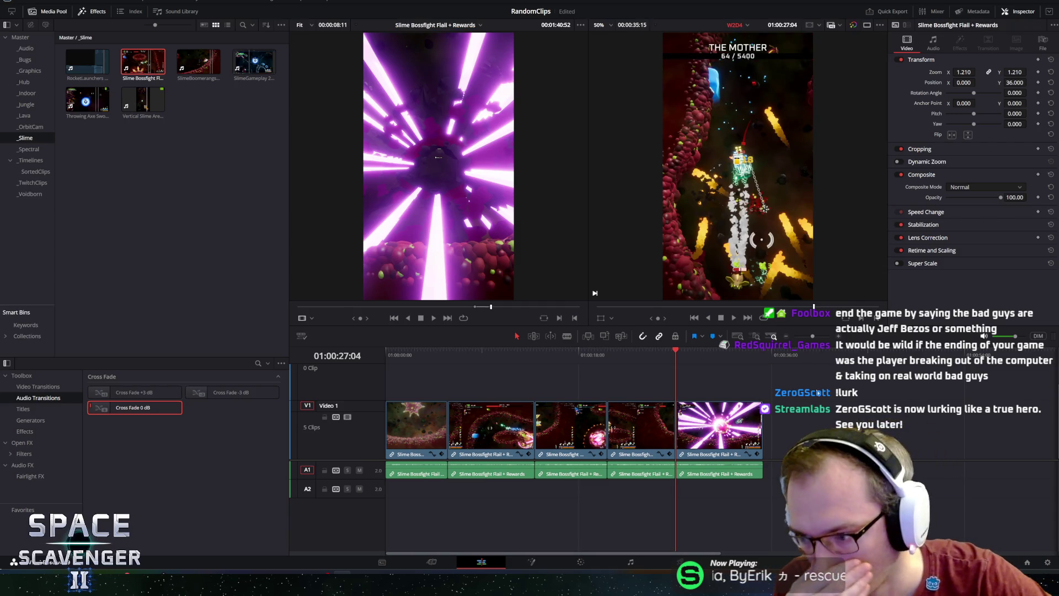
- Save the five-clip project and scrub the timeline back to review earlier clips
key(ctrl+s)
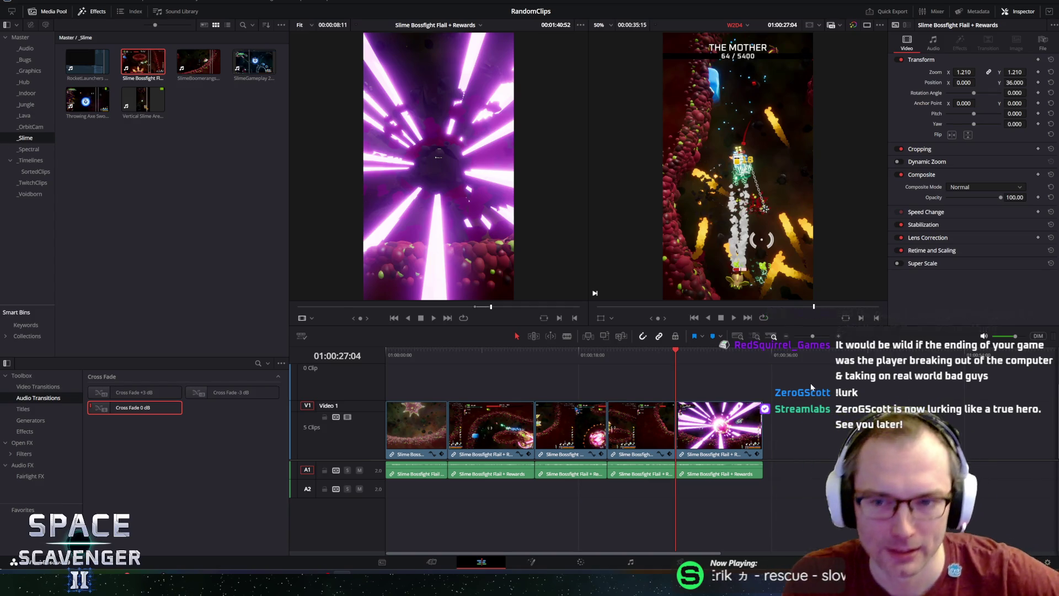
mouse_move(676, 351)
mouse_down()
mouse_move(688, 351)
mouse_move(378, 342)
mouse_up()
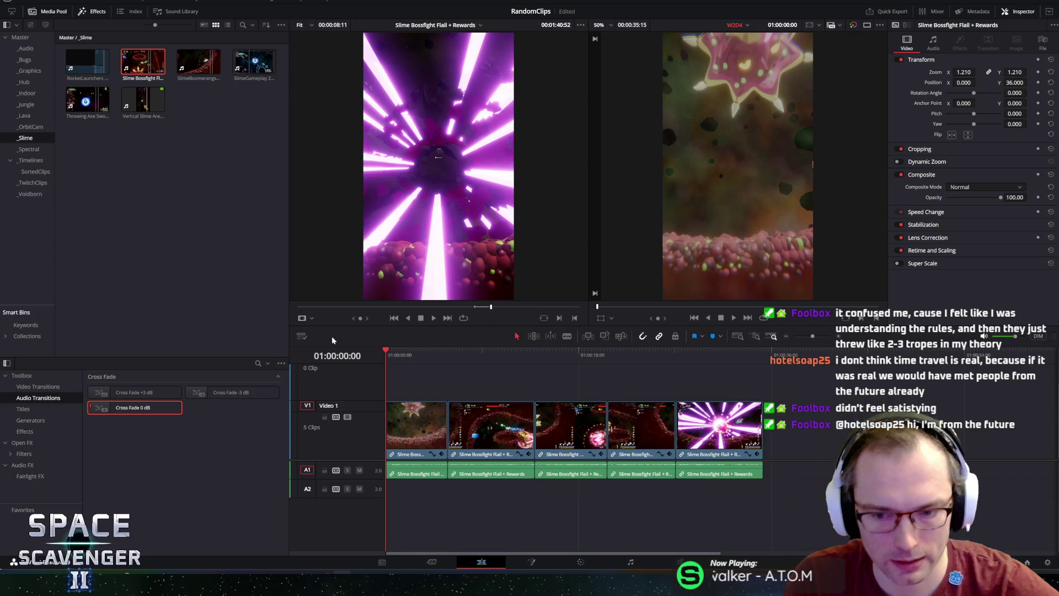
- Skim ahead in the Slime Bossfight Flail + Rewards source clip to around 00:02:11:06
mouse_move(493, 306)
mouse_down()
mouse_move(579, 307)
mouse_move(549, 315)
mouse_up()
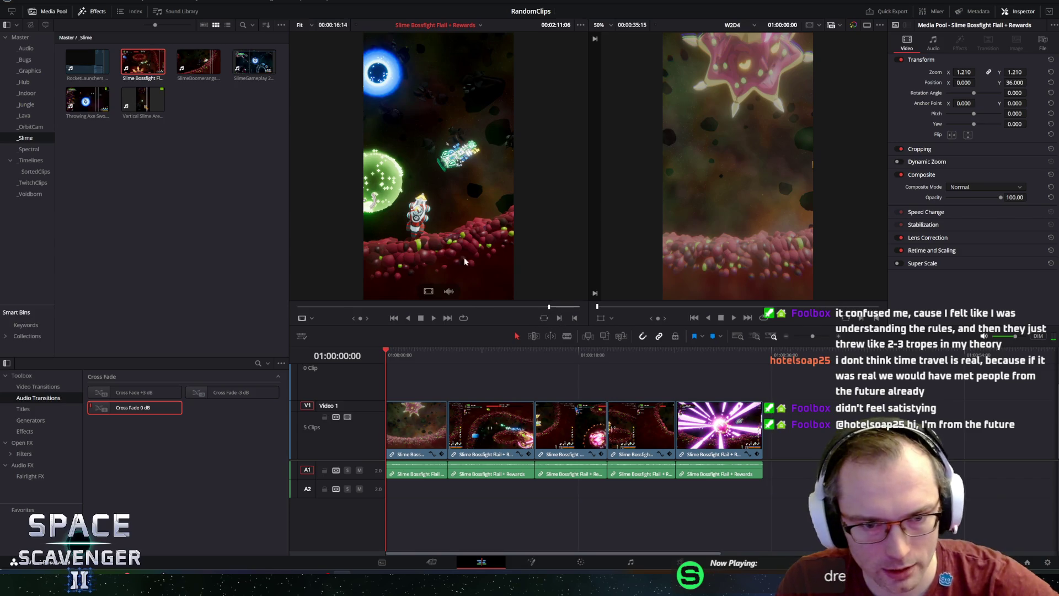
- Play the source clip briefly and stop on the Select Epic Gadgets screen
key(space)
key(space)
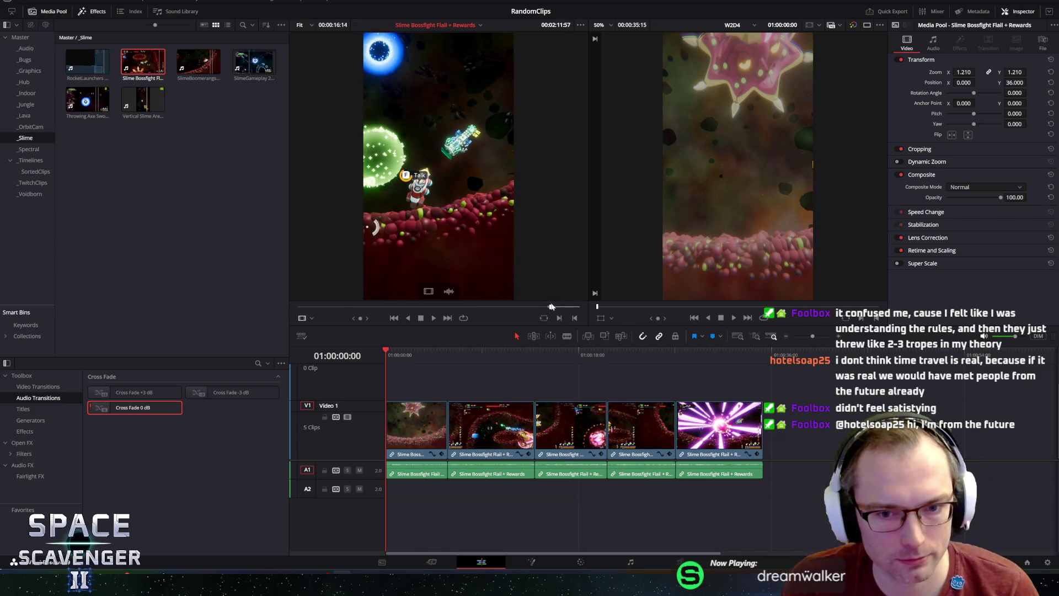
key(space)
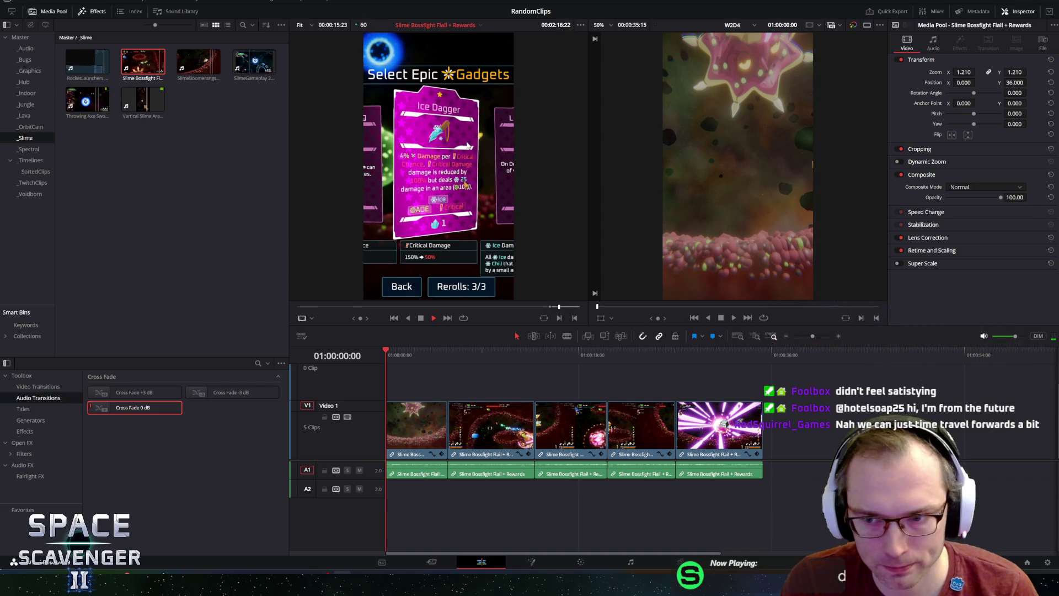
- Set zoom 0.680, Crop Top 175.900 and Crop Bottom 87.900, then mark the source out point
click(920, 150)
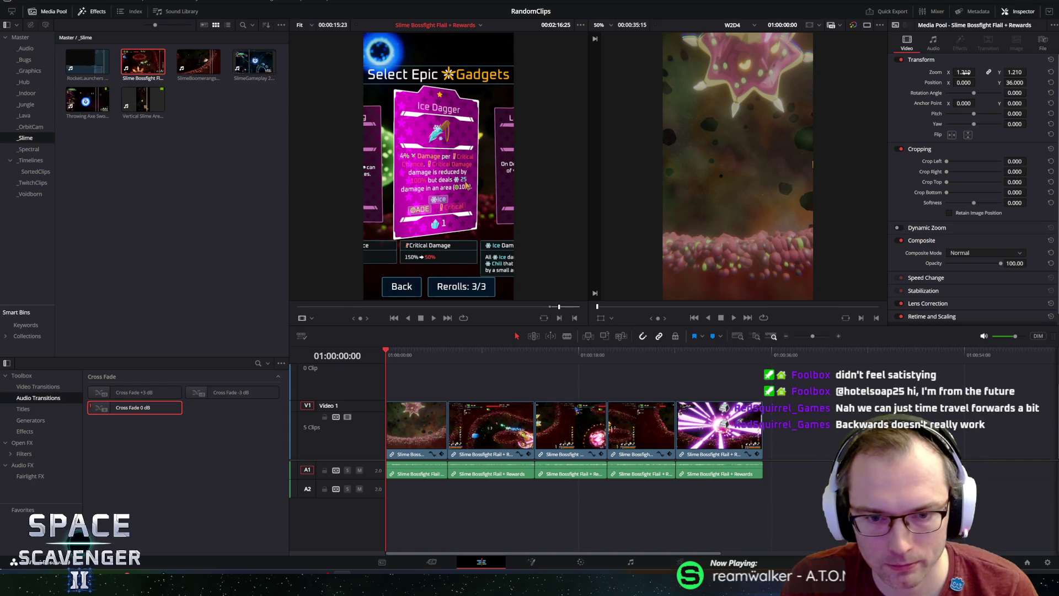
drag(964, 73, 978, 72)
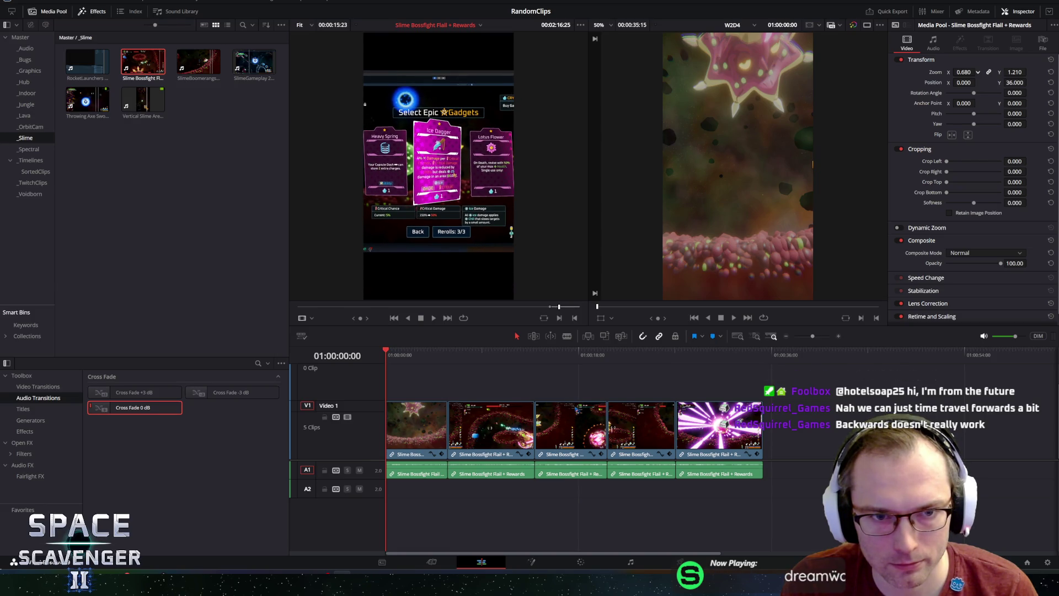
drag(946, 192, 946, 194)
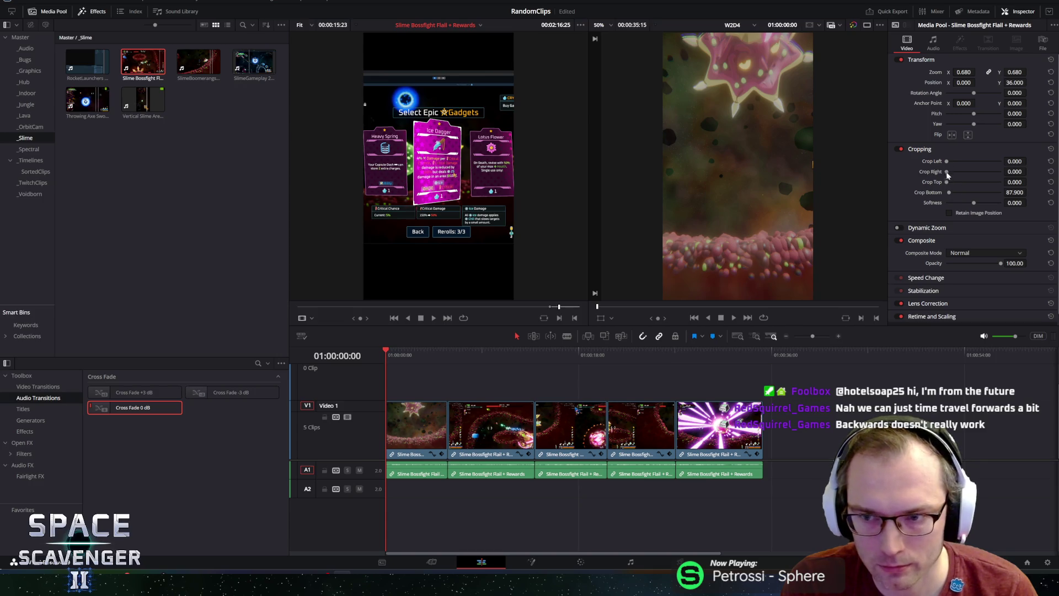
drag(947, 184, 952, 187)
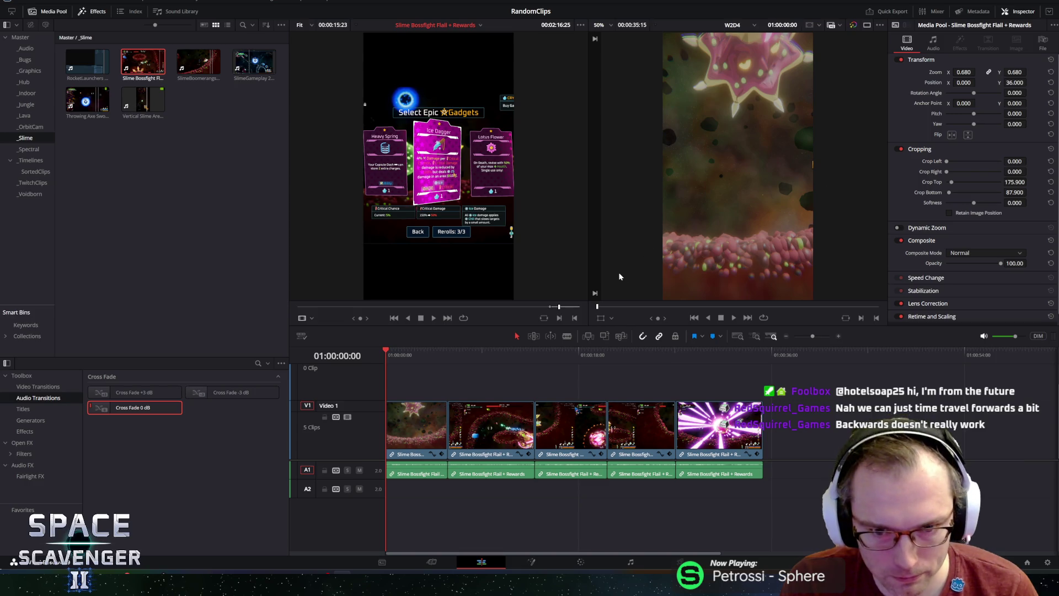
click(574, 319)
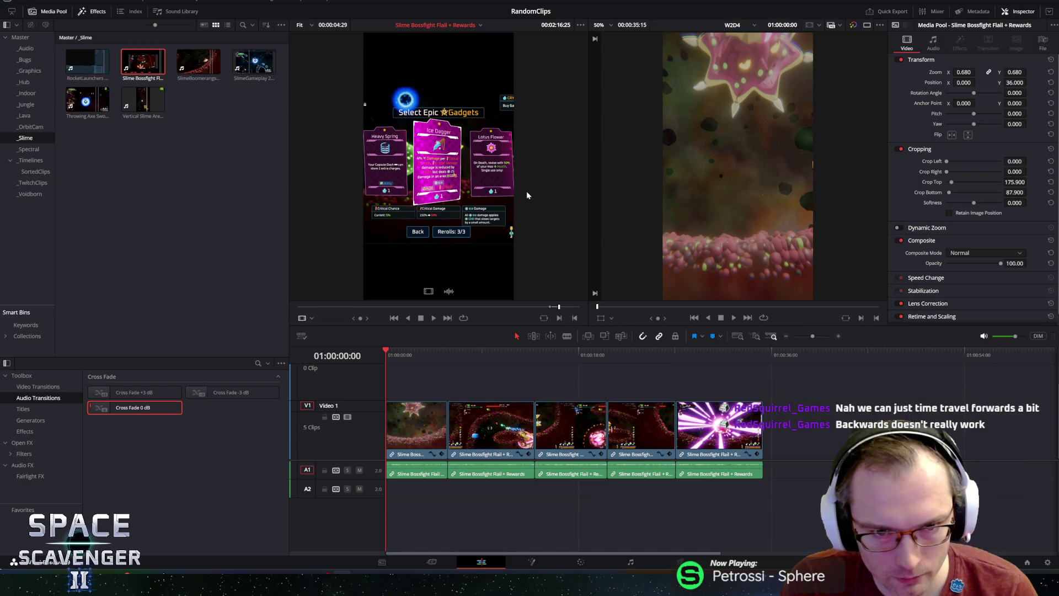
- Preview the gadget-selection range, rewind to the card selection, and append it as a sixth clip
key(space)
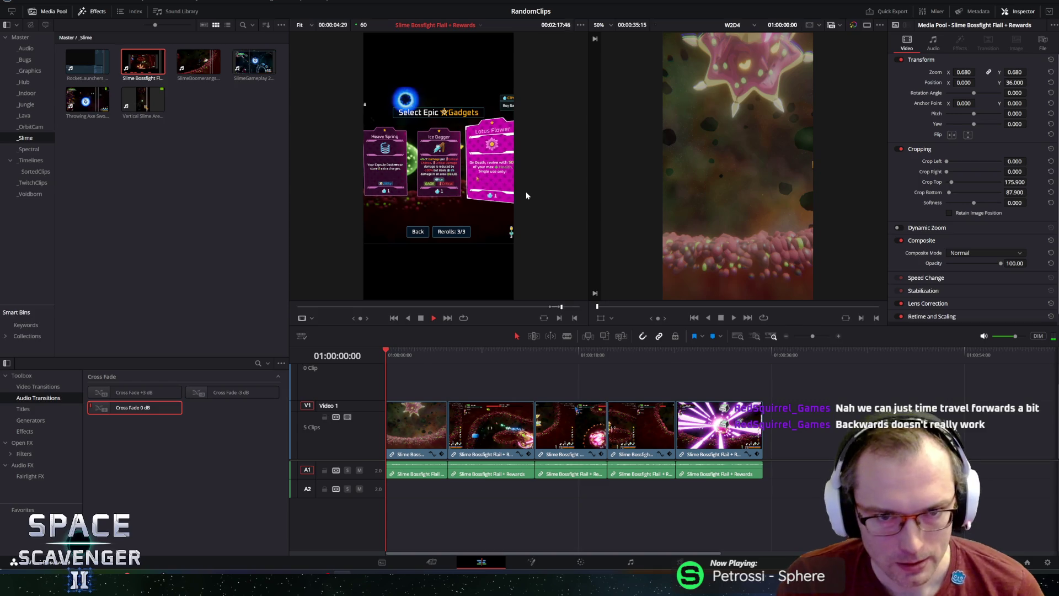
key(space)
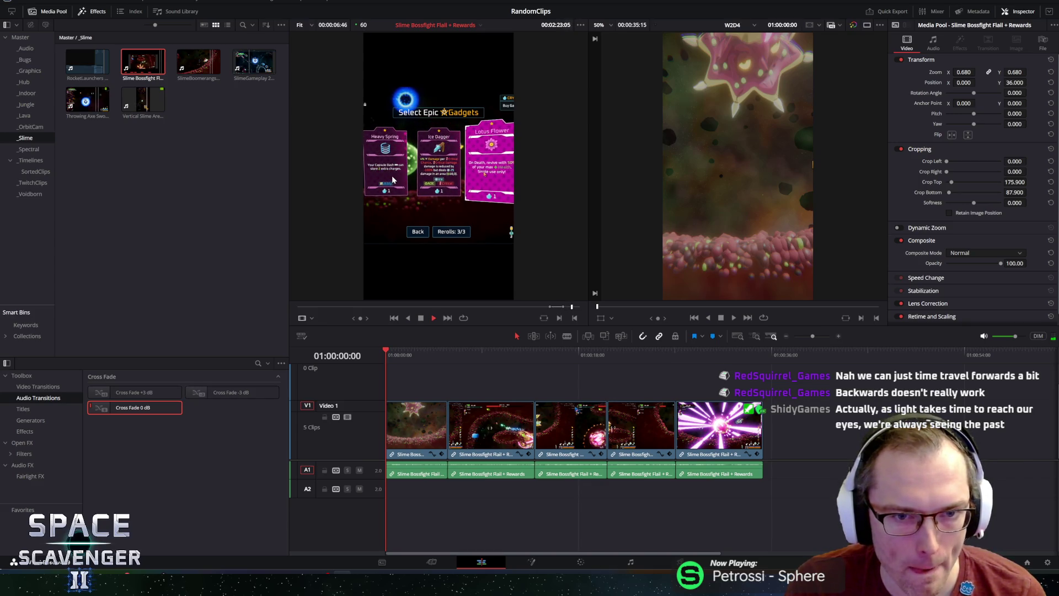
key(space)
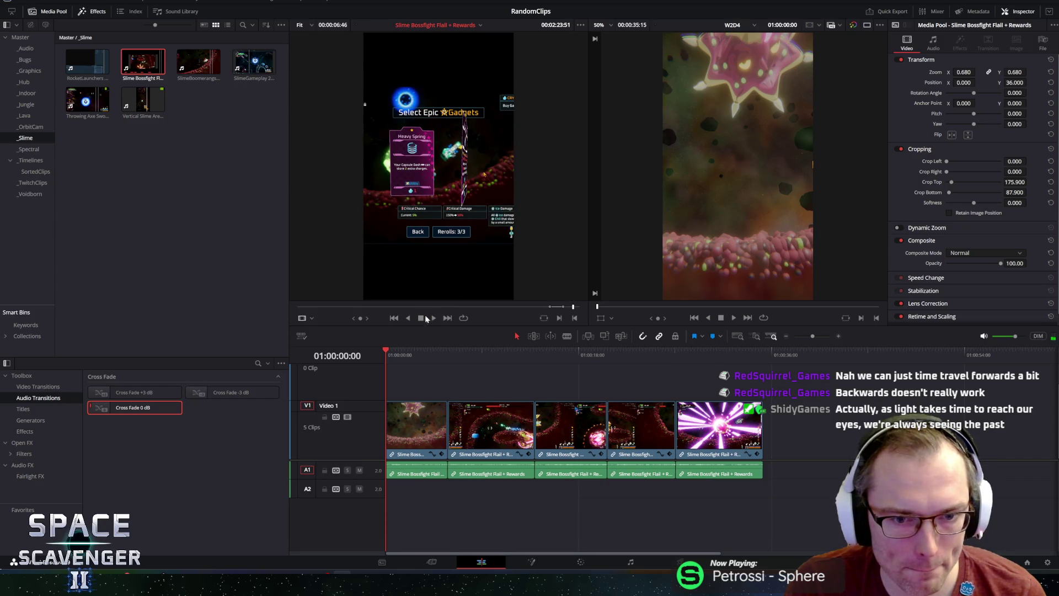
drag(359, 318, 342, 318)
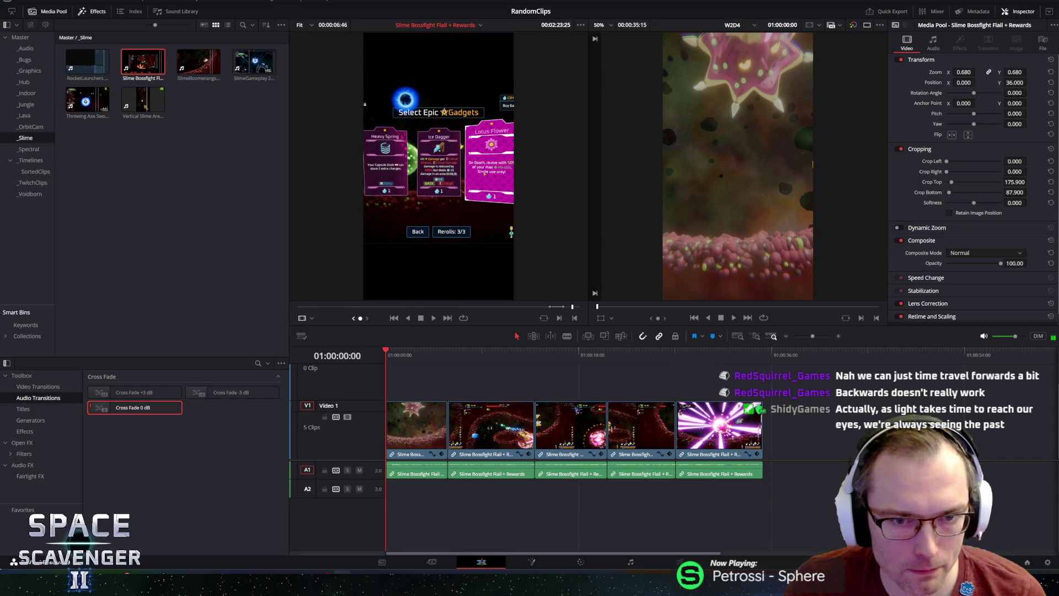
click(575, 318)
mouse_move(531, 255)
mouse_down()
mouse_move(761, 380)
mouse_move(762, 448)
mouse_up()
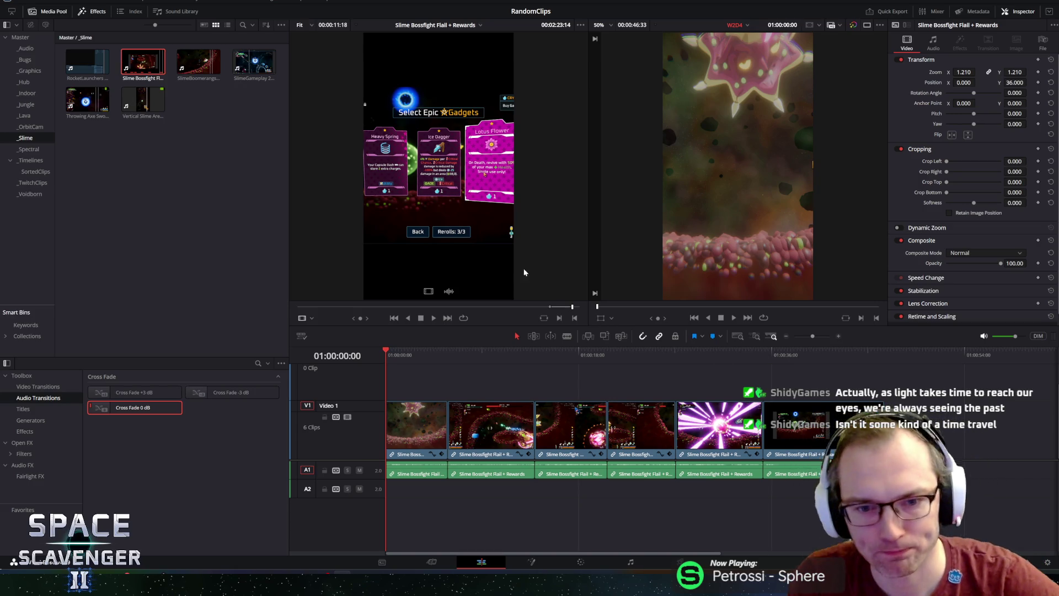
- Review playback across the last join, then drag the final clip right to leave a gap
mouse_move(763, 354)
mouse_down()
mouse_move(867, 349)
mouse_move(744, 349)
mouse_up()
key(space)
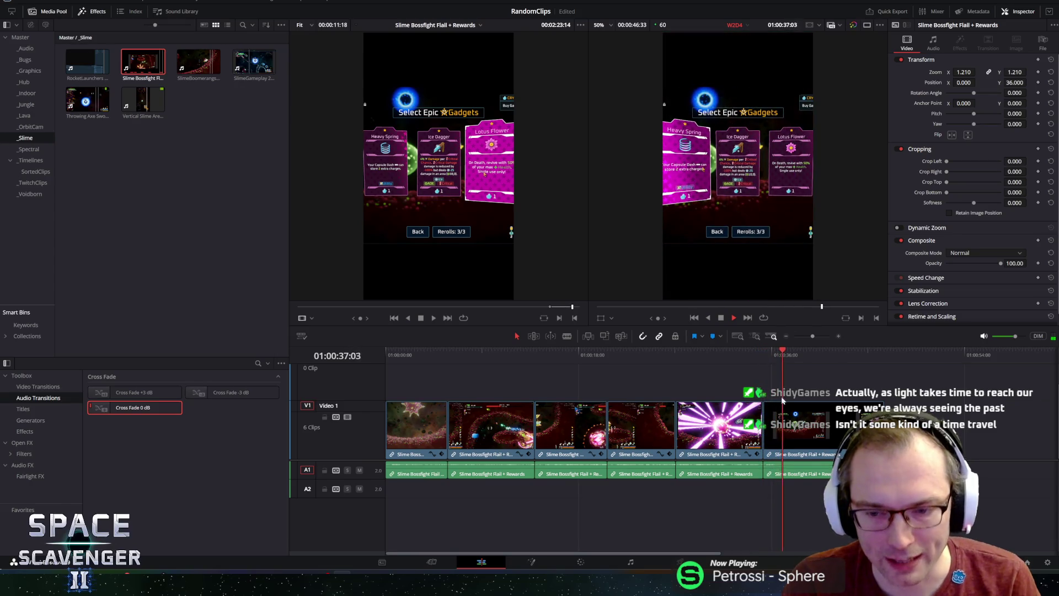
key(space)
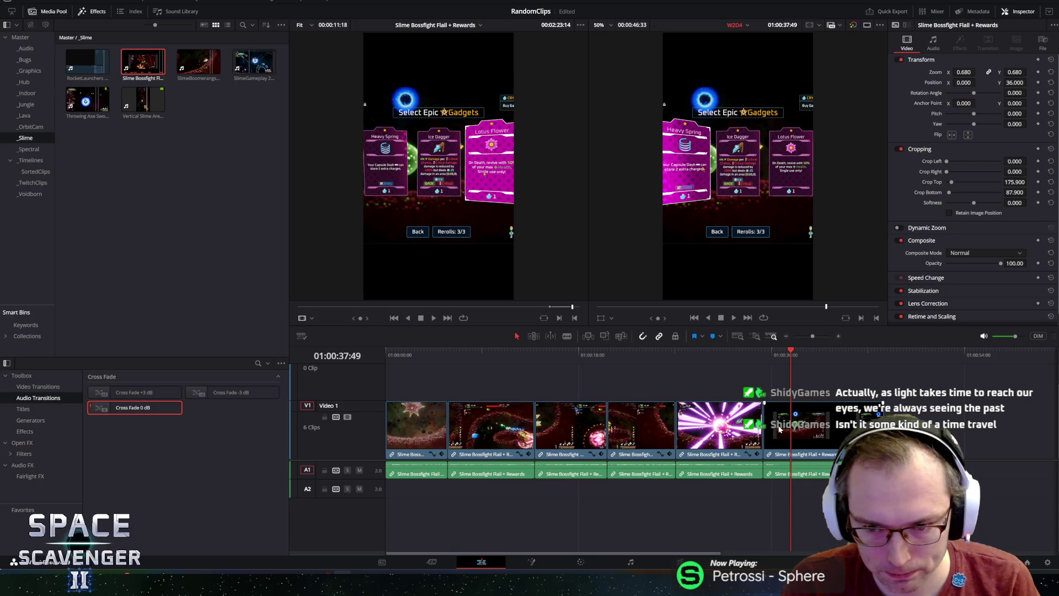
drag(787, 428, 772, 435)
click(739, 424)
- Play the last clip, select its start and the clip, and move it further right
click(823, 428)
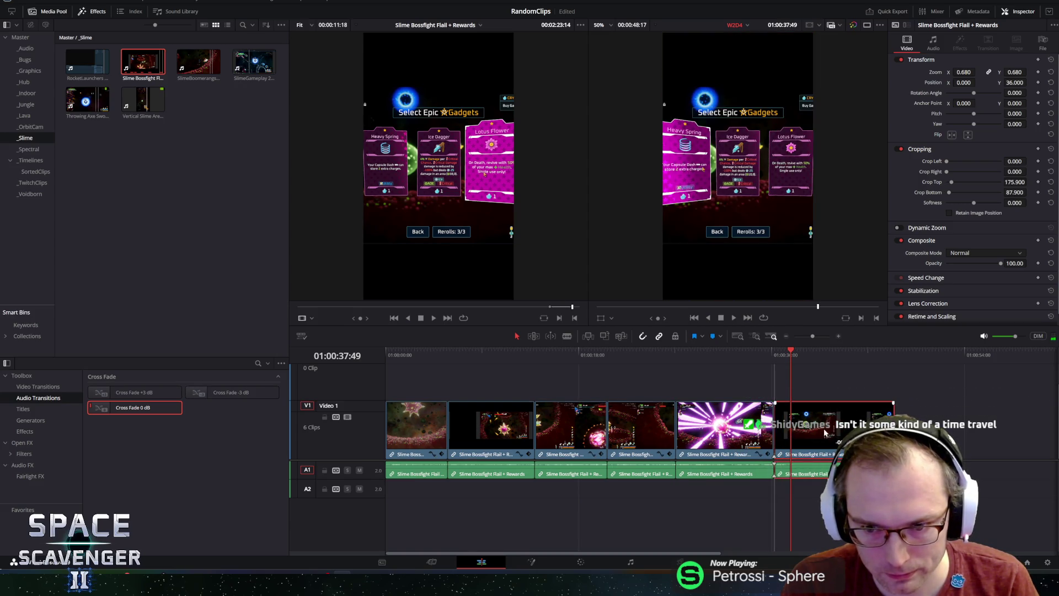
key(space)
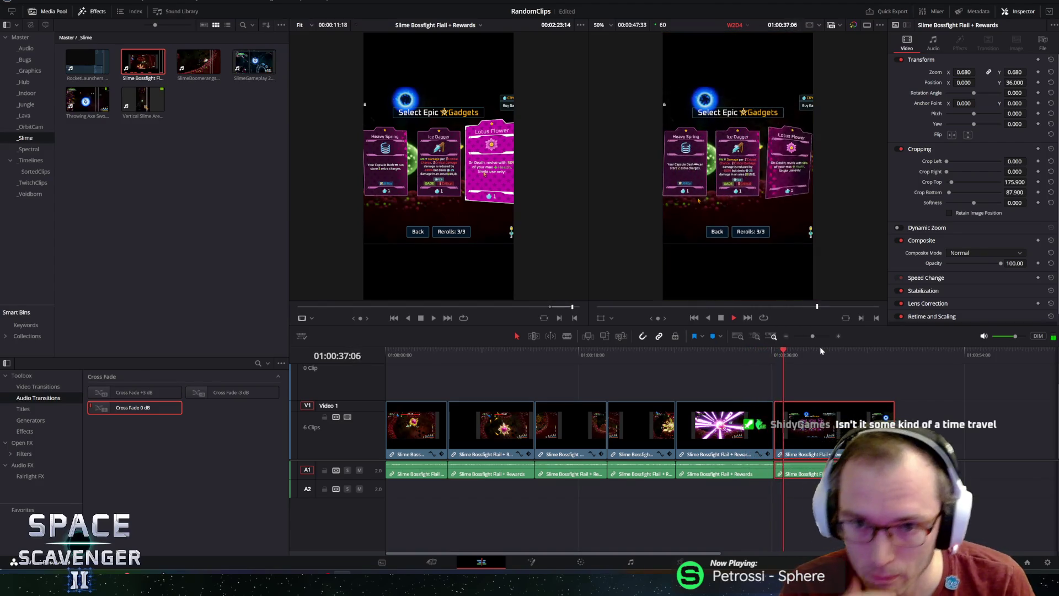
key(space)
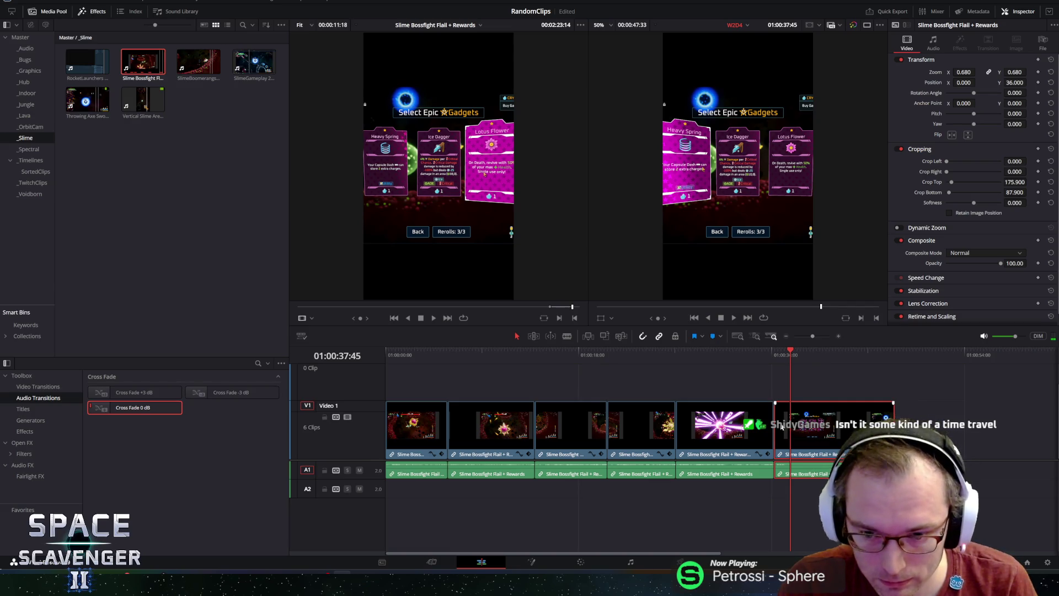
click(779, 425)
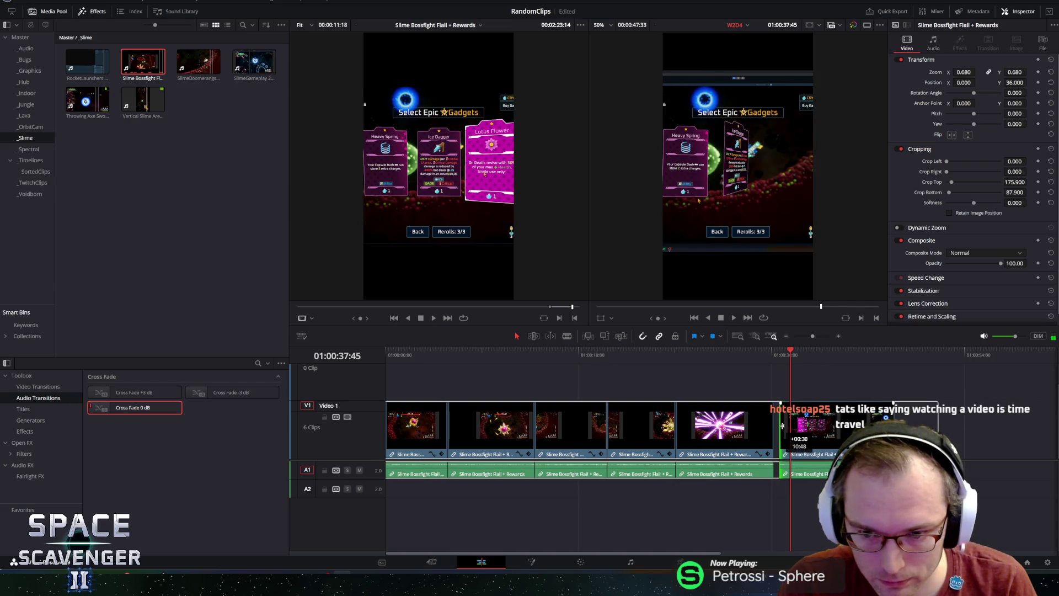
click(781, 426)
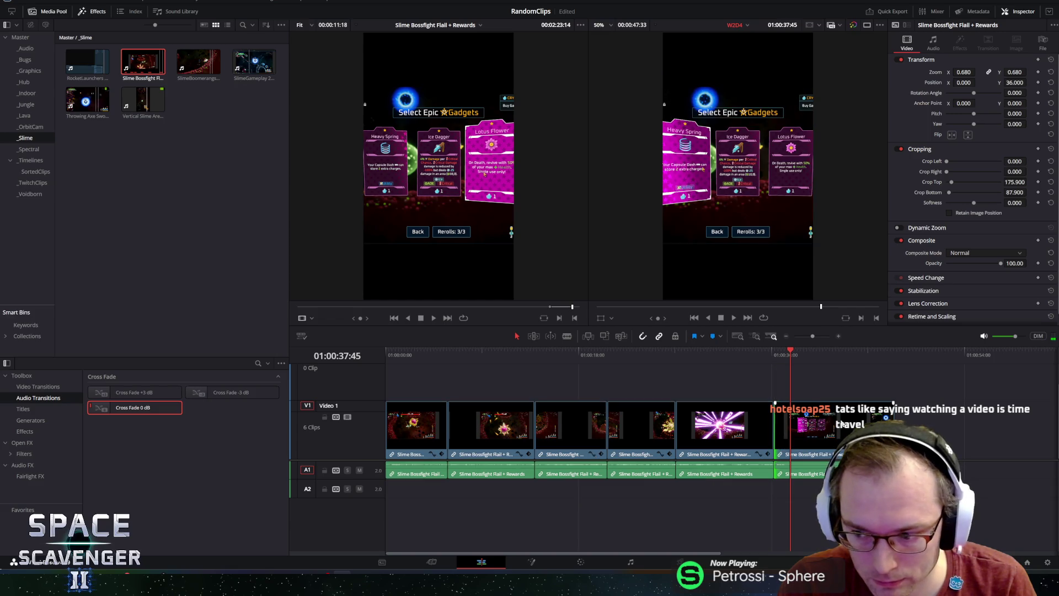
click(806, 426)
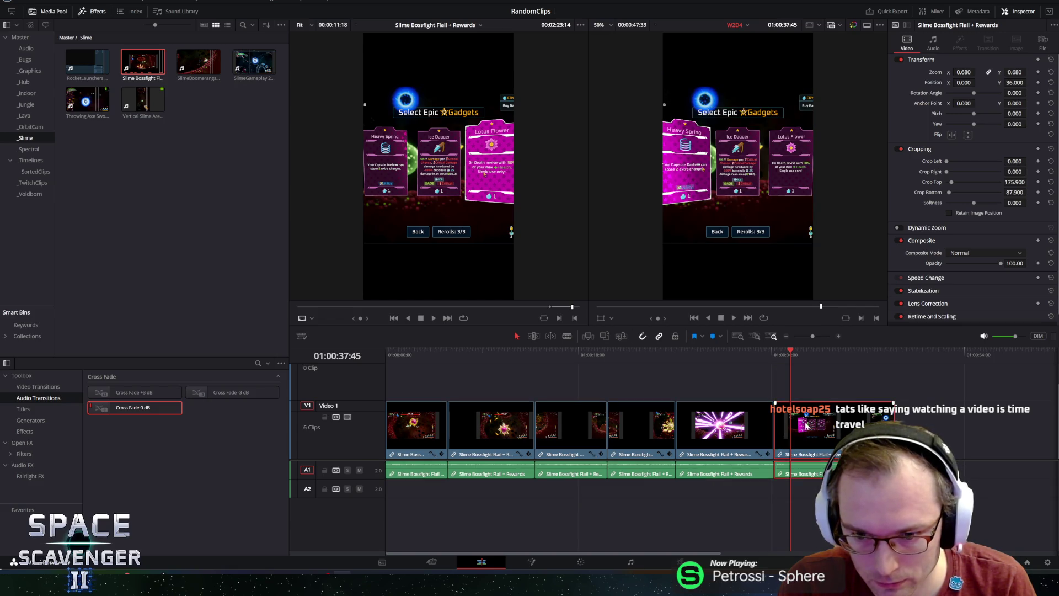
drag(807, 426, 826, 426)
- Play back across the gap, then slide the last clip left flush against the fifth clip
scroll(748, 378, up, 3)
key(space)
key(space)
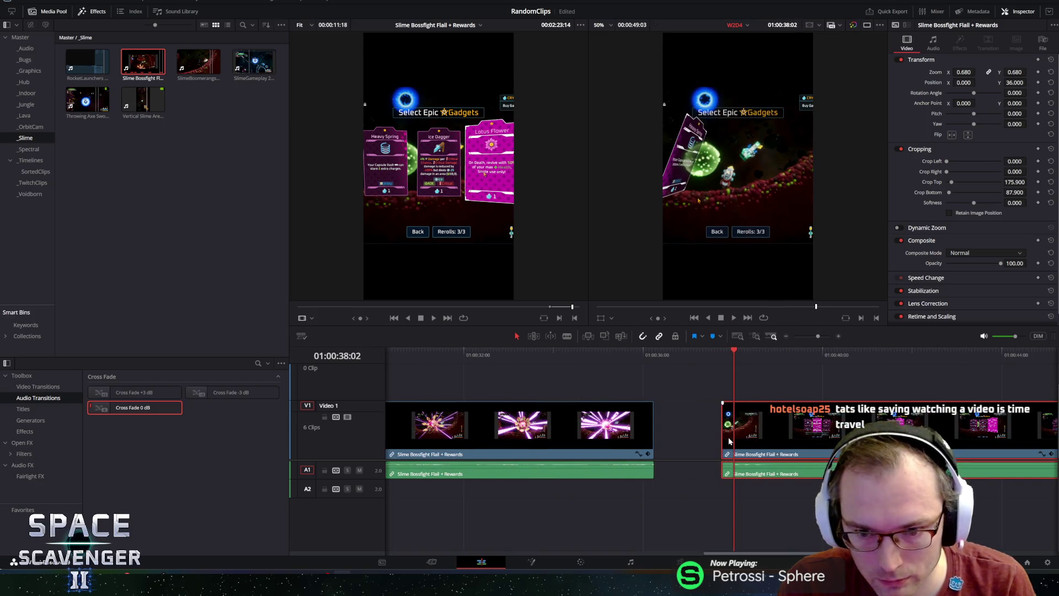
drag(734, 351, 728, 354)
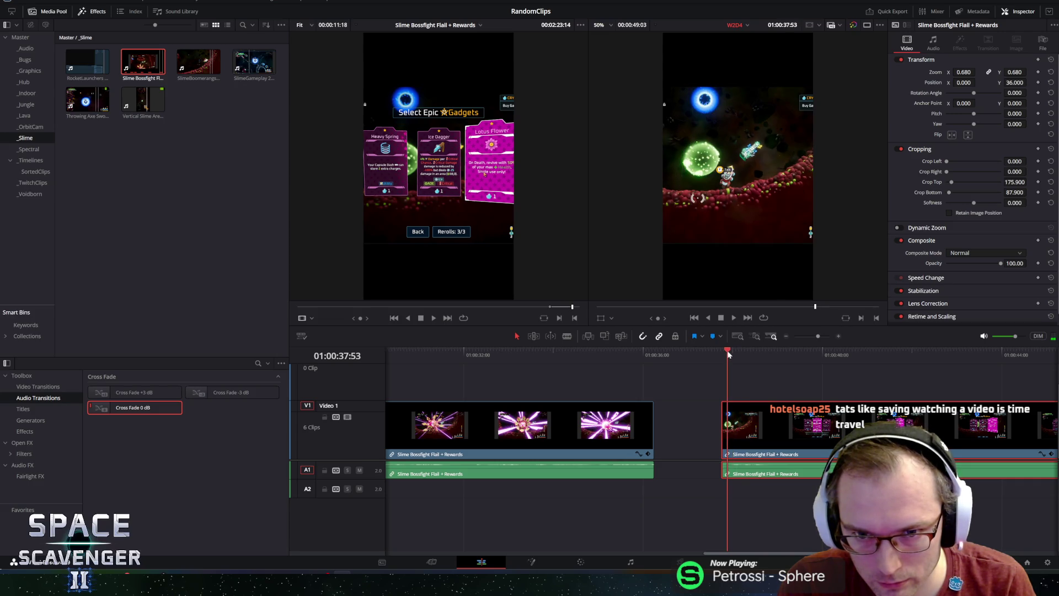
drag(813, 426, 745, 425)
scroll(532, 413, down, 10)
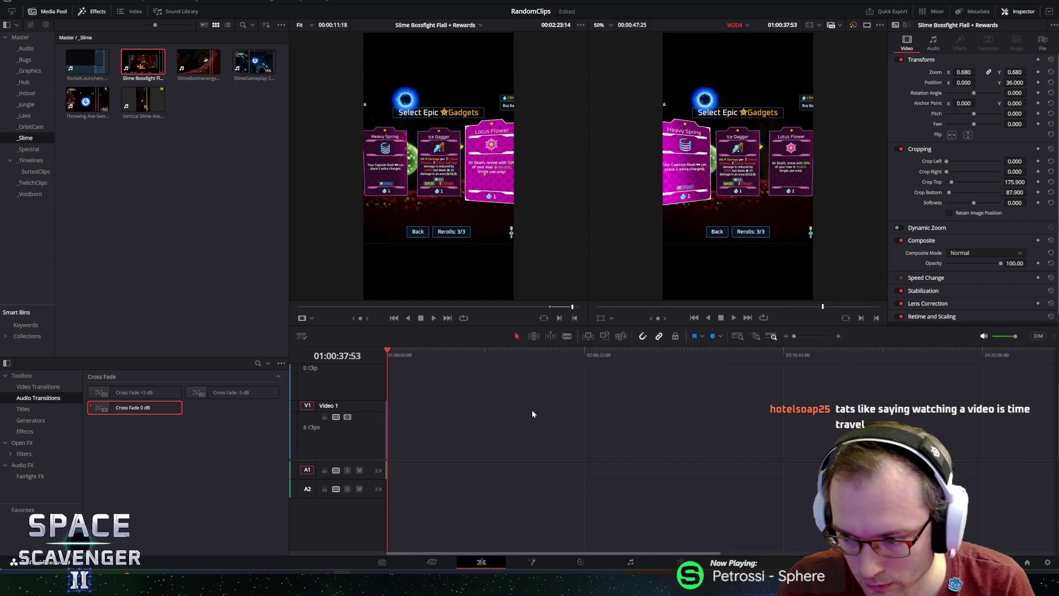
scroll(410, 390, up, 8)
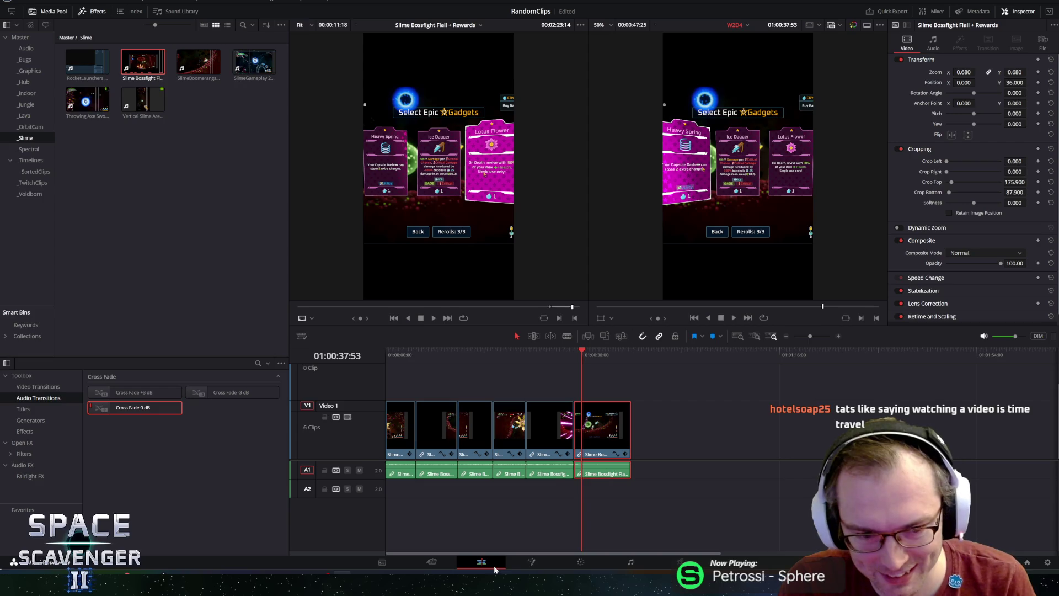
scroll(390, 379, up, 1)
key(Home)
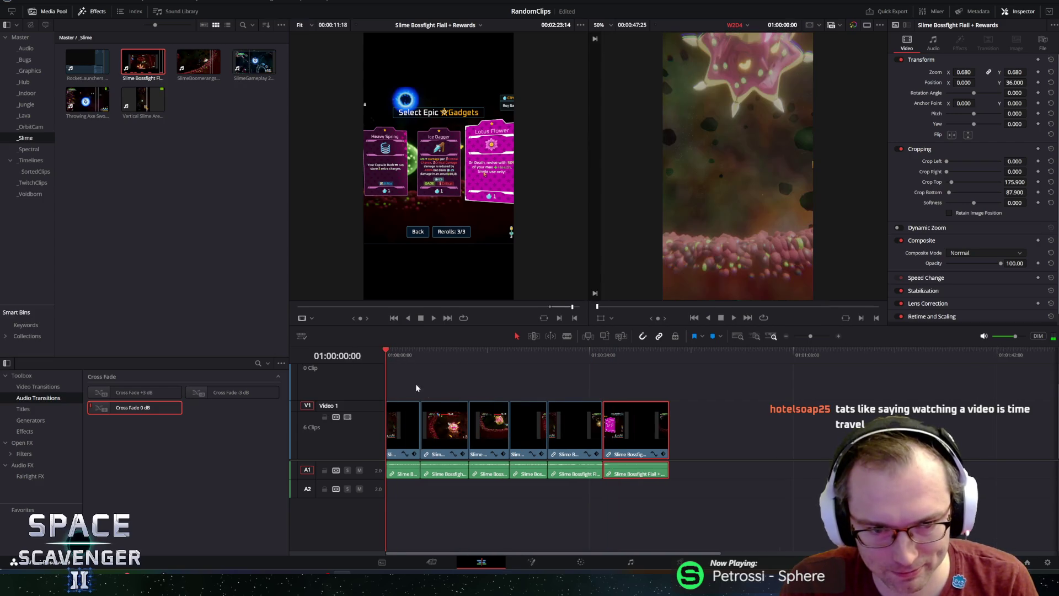
scroll(419, 377, up, 2)
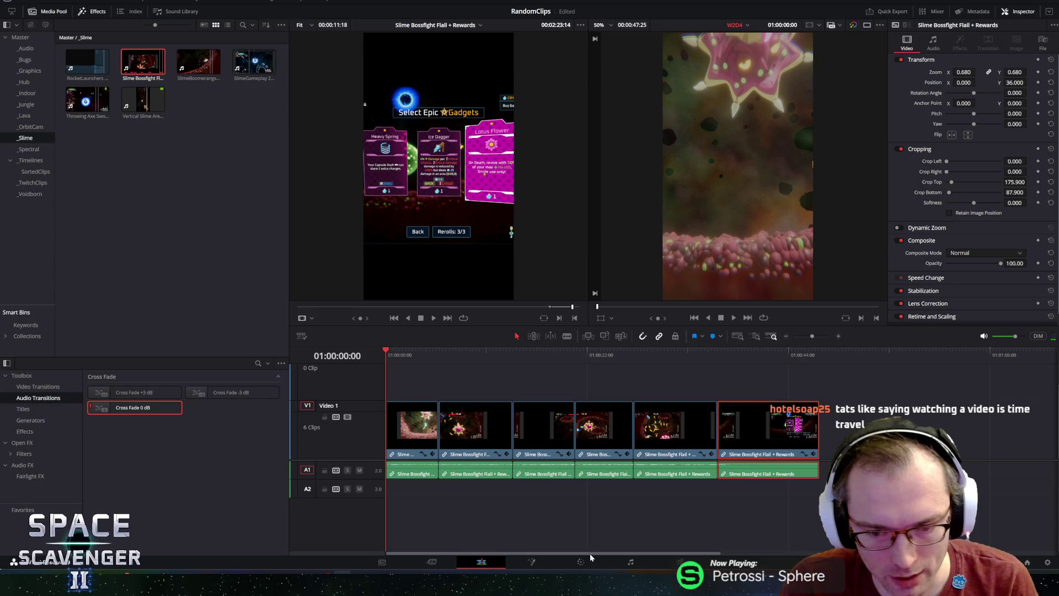
mouse_move(436, 363)
mouse_down()
mouse_move(794, 365)
mouse_move(342, 360)
mouse_up()
key(space)
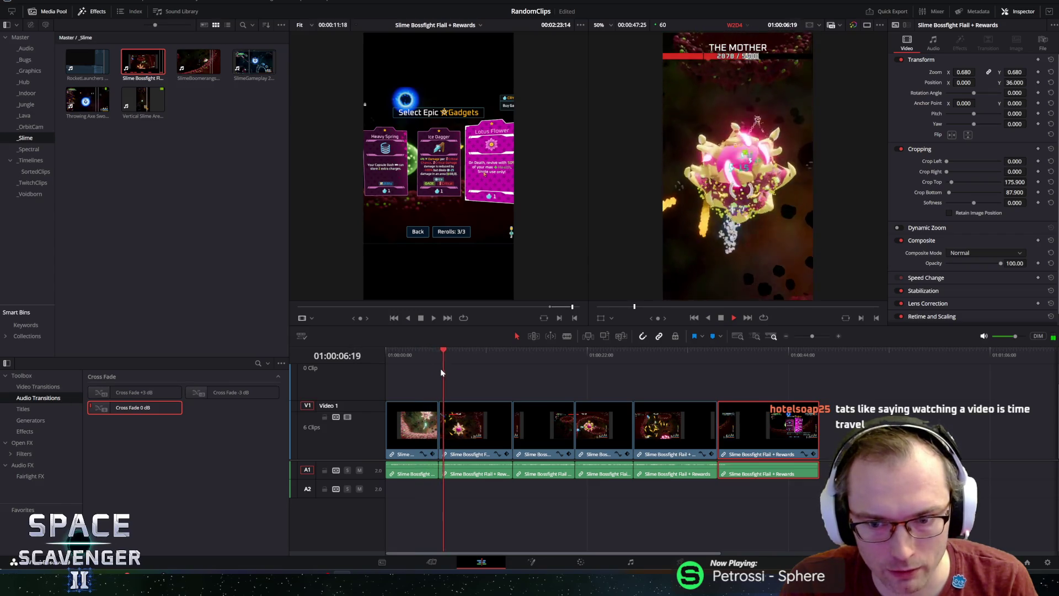
key(space)
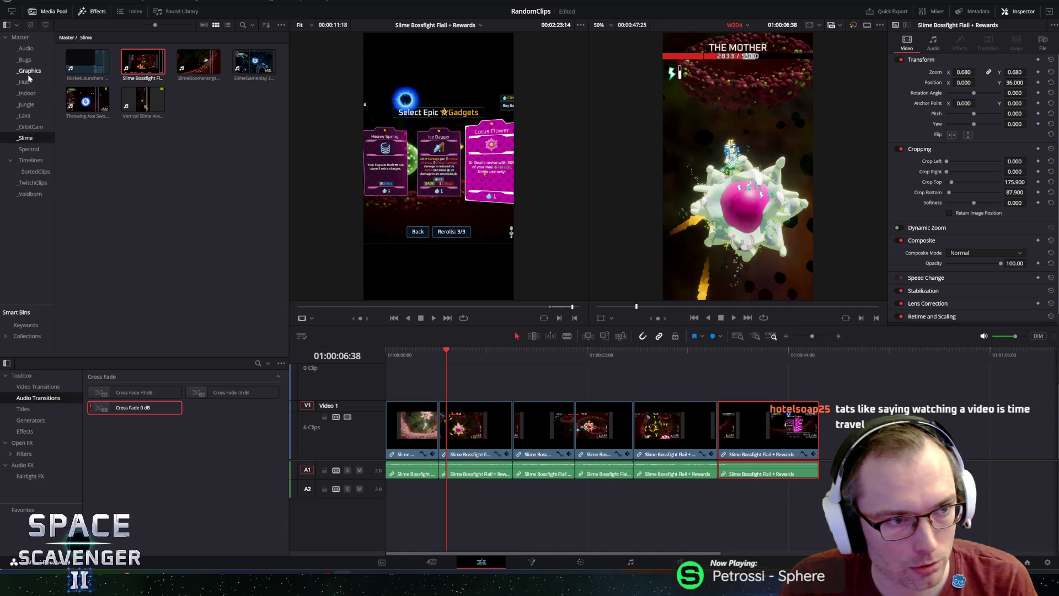
- Append the ShortEndingCTA end card from the _Graphics bin after the last clip on Video 1
click(29, 72)
drag(87, 61, 811, 365)
drag(865, 410, 841, 431)
- Lay a trimmed Boss1_Phase3.wav on A2, followed by LonelySpace.wav with a cross fade
click(26, 48)
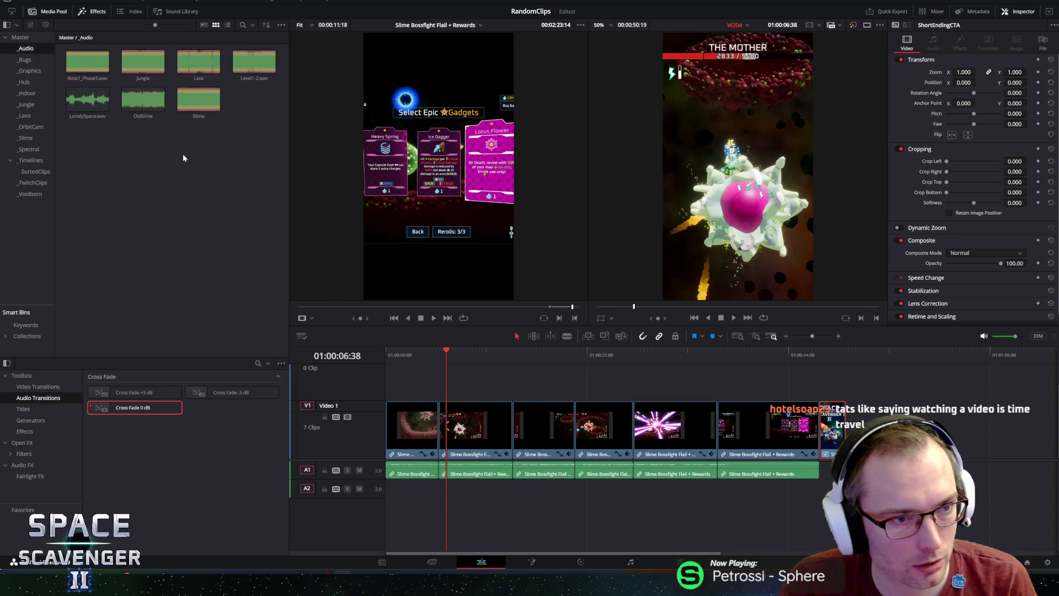
mouse_move(87, 62)
mouse_down()
mouse_move(486, 499)
mouse_move(452, 507)
mouse_move(384, 491)
mouse_up()
mouse_move(1040, 494)
mouse_down()
mouse_move(821, 493)
mouse_move(678, 510)
mouse_up()
drag(672, 510, 673, 510)
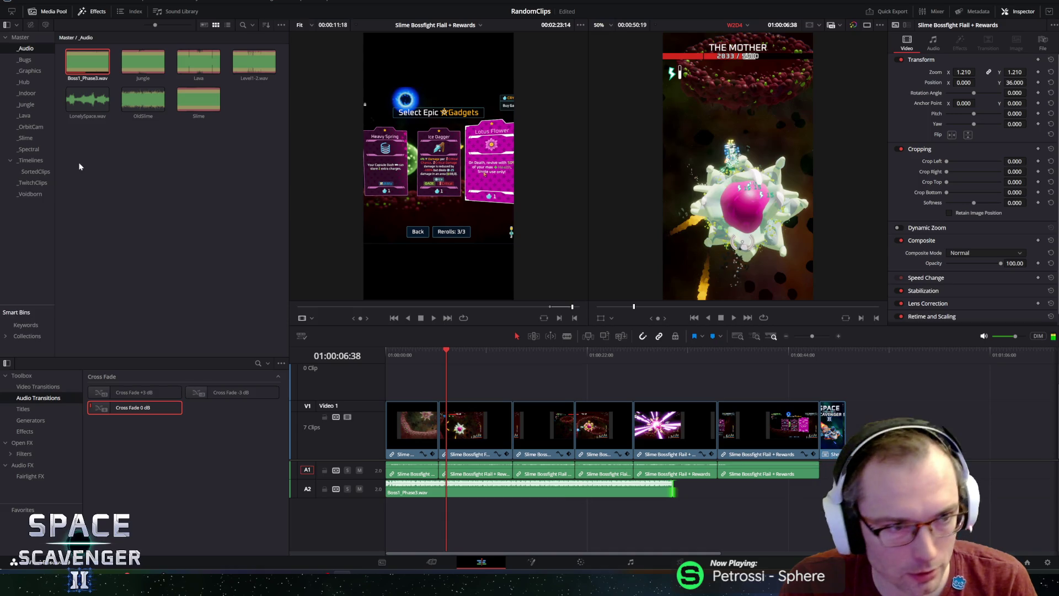
mouse_move(87, 100)
mouse_down()
mouse_move(728, 493)
mouse_move(676, 495)
mouse_up()
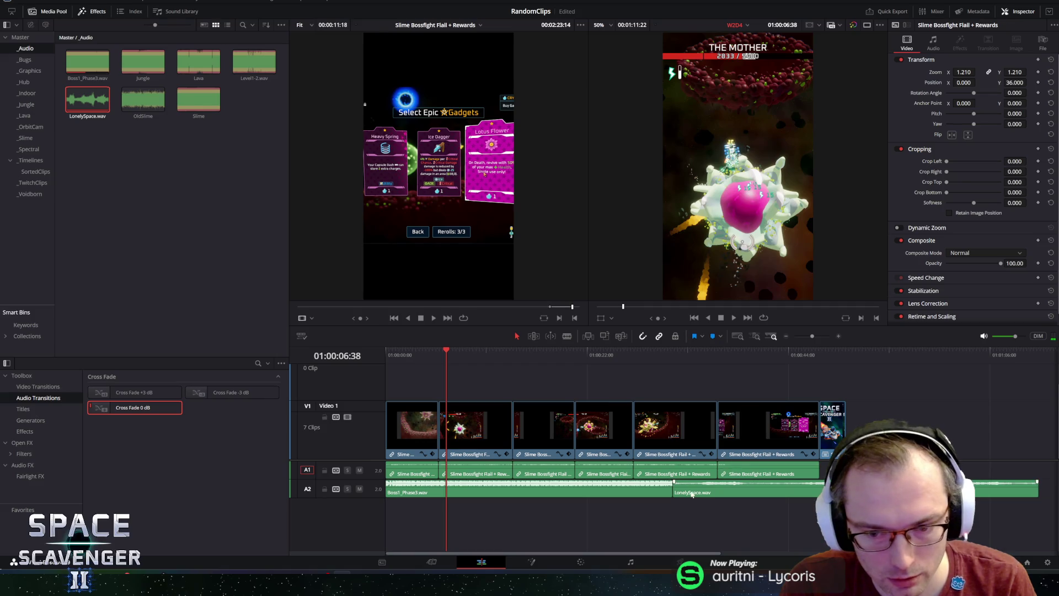
mouse_move(125, 407)
mouse_down()
mouse_move(683, 497)
mouse_move(674, 490)
mouse_up()
- Add a cross fade at the music junction and set the music volume to -10
mouse_move(147, 407)
mouse_down()
mouse_move(590, 488)
mouse_move(674, 489)
mouse_up()
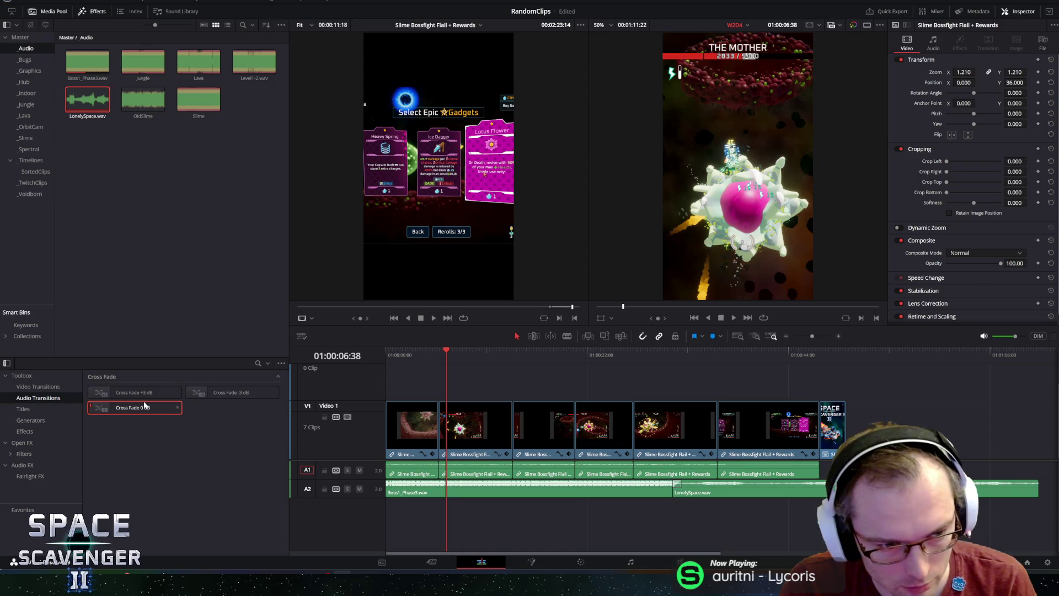
click(665, 491)
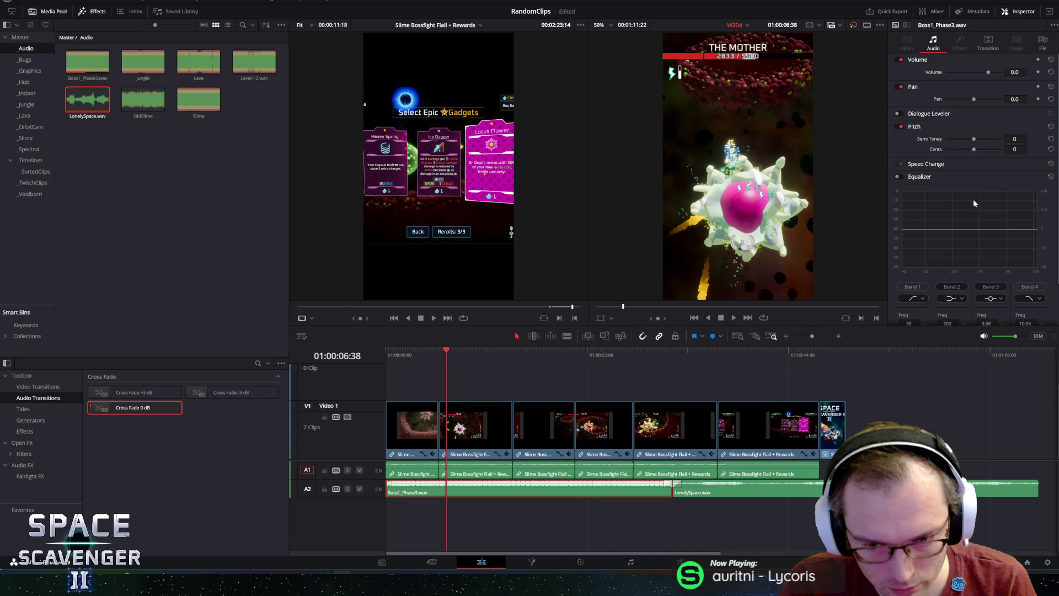
text(-)
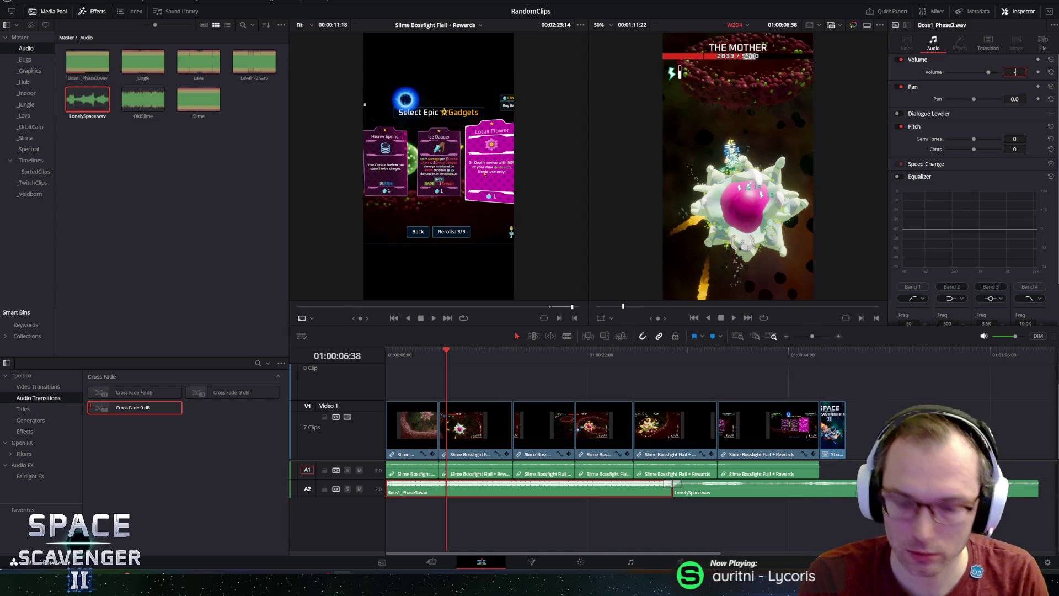
text(10)
key(Return)
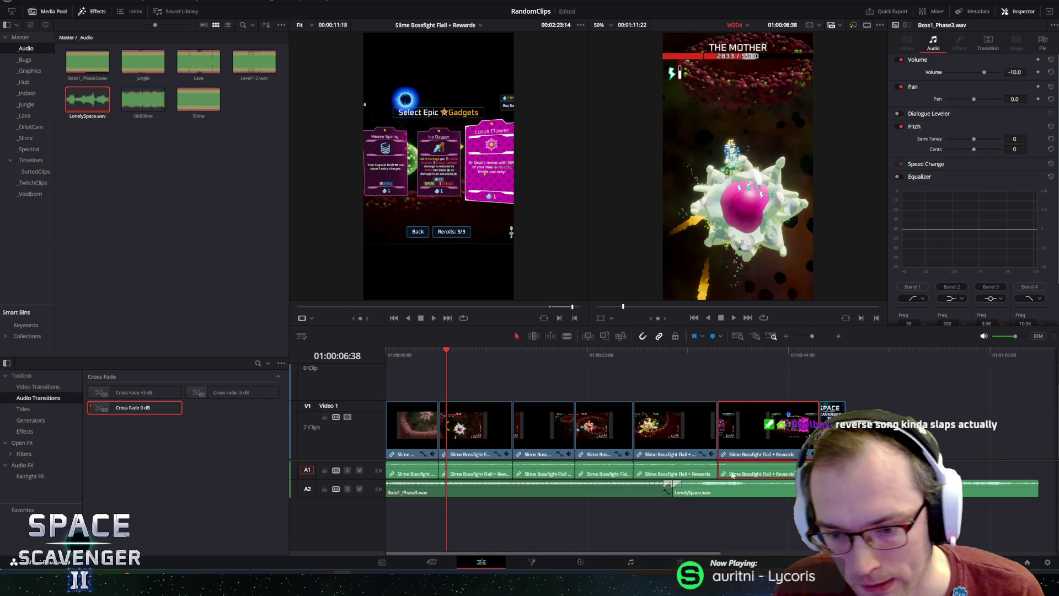
- Set all gameplay clips' volume to 10 and play the montage from the start
drag(813, 386, 419, 466)
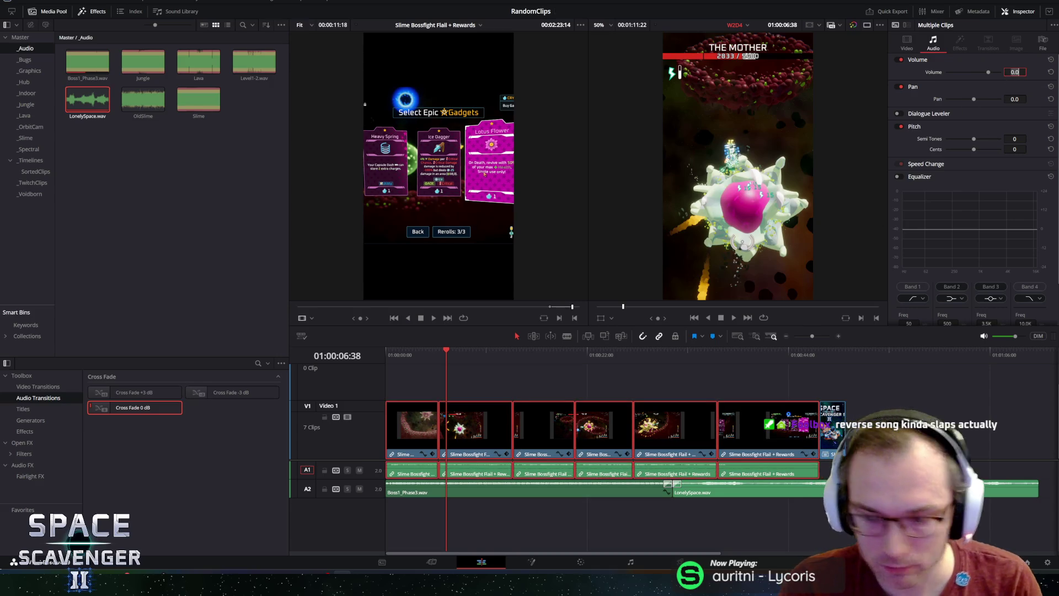
text(10)
key(Return)
key(Home)
key(space)
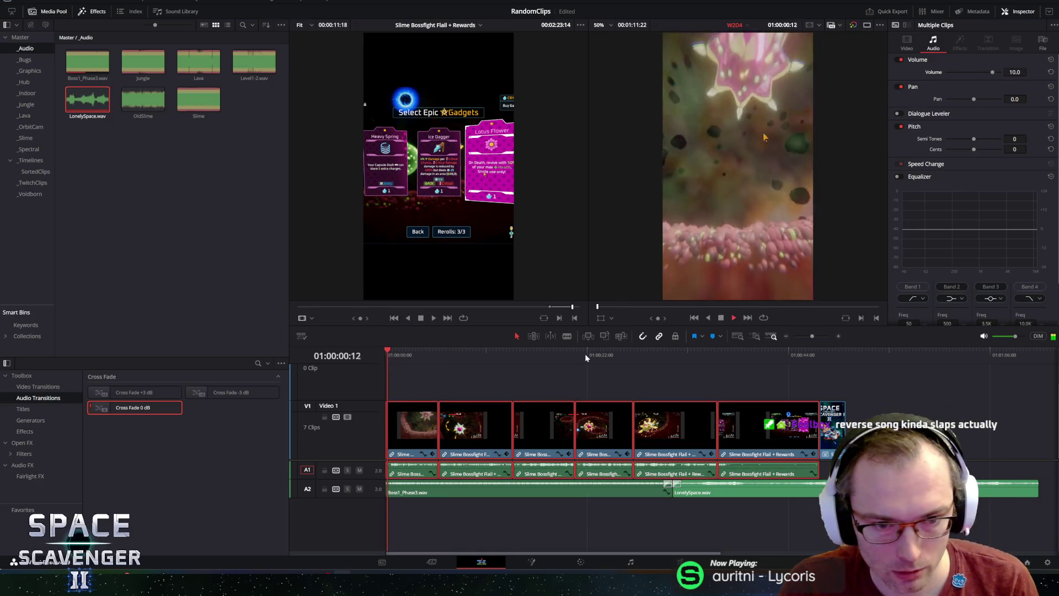
- Lower Boss1_Phase3.wav's volume to -17.6 dB and replay the montage to check the mix
click(508, 491)
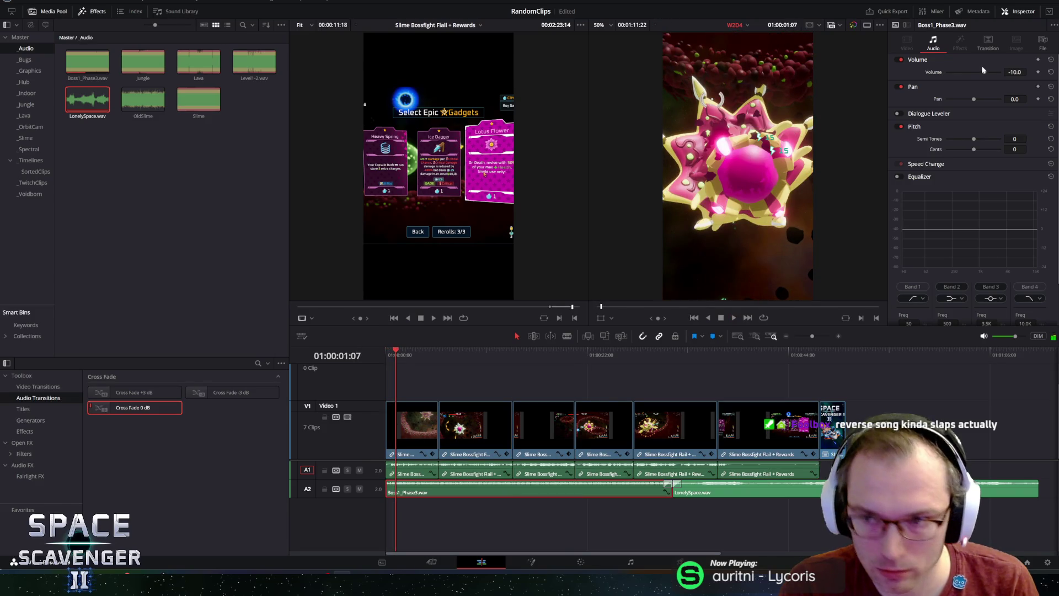
drag(1004, 73, 982, 76)
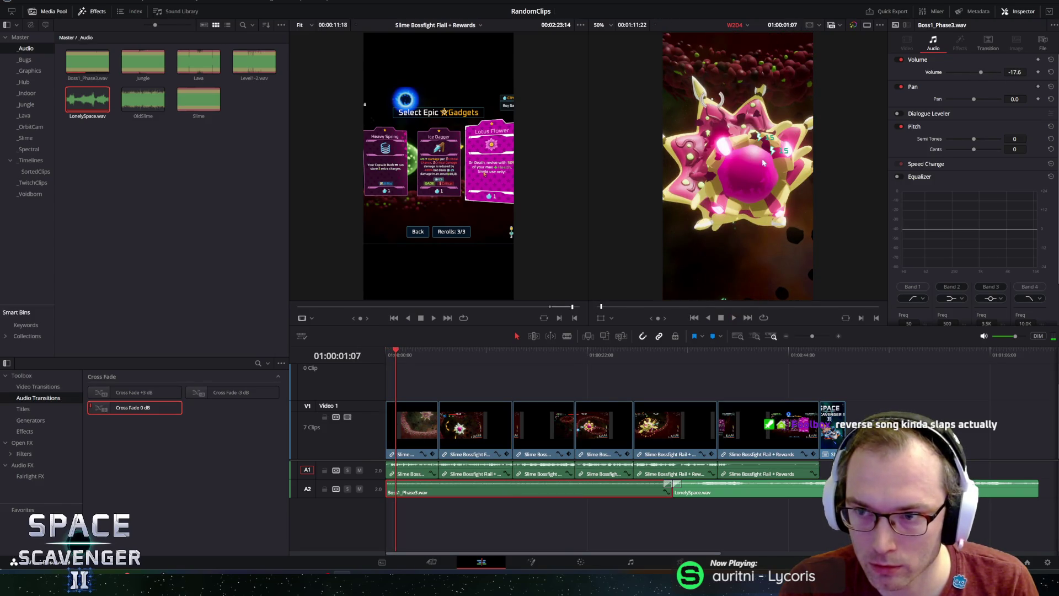
key(Home)
key(space)
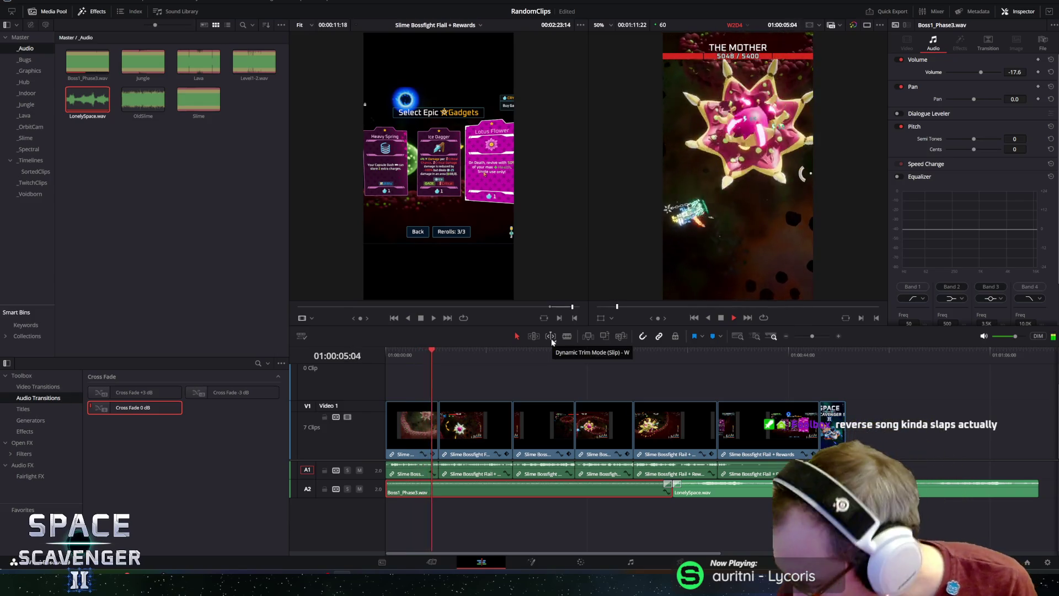
key(space)
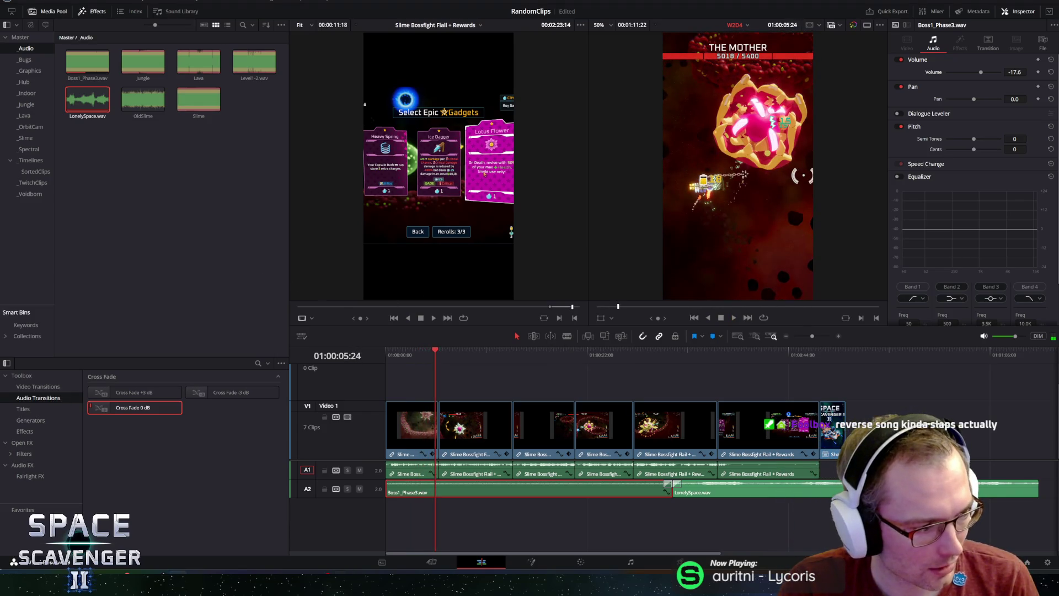
key(space)
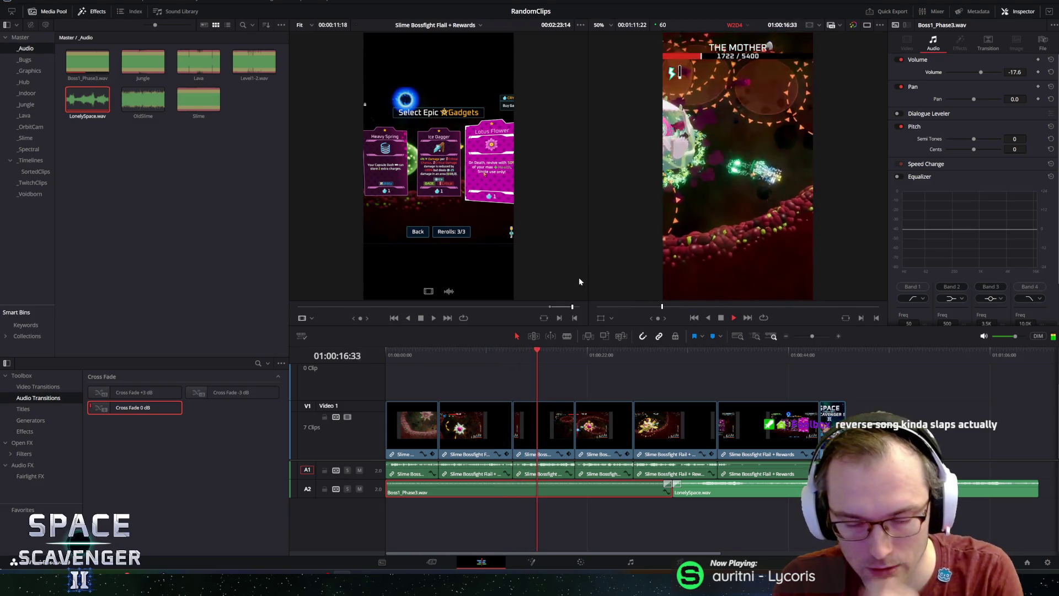
key(space)
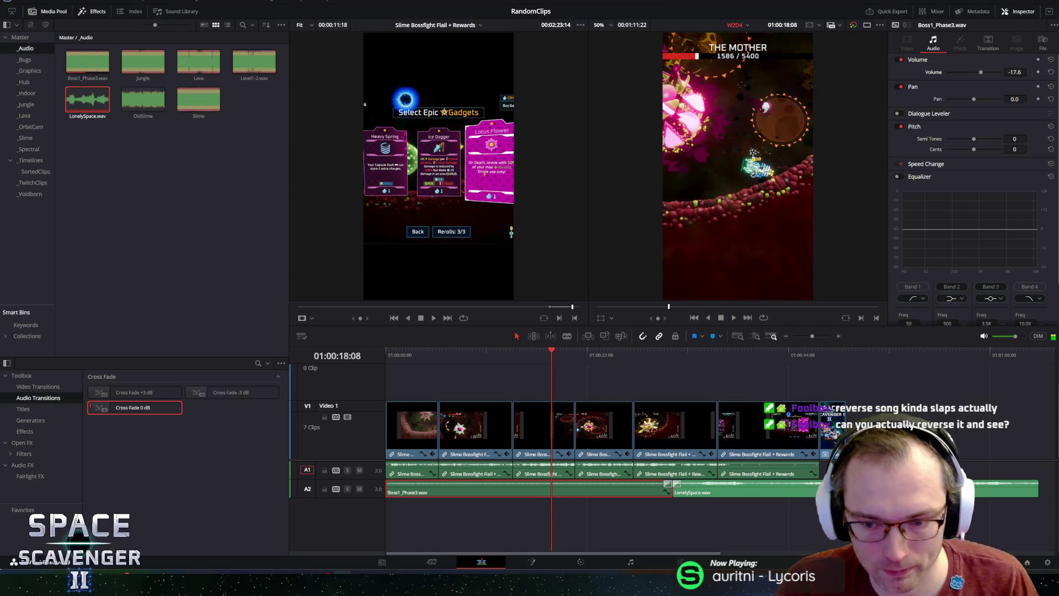
- Set the gameplay clips' volume to 4.2, then raise it to 7.2 while playing back
mouse_move(816, 386)
mouse_down()
mouse_move(662, 436)
mouse_move(397, 441)
mouse_up()
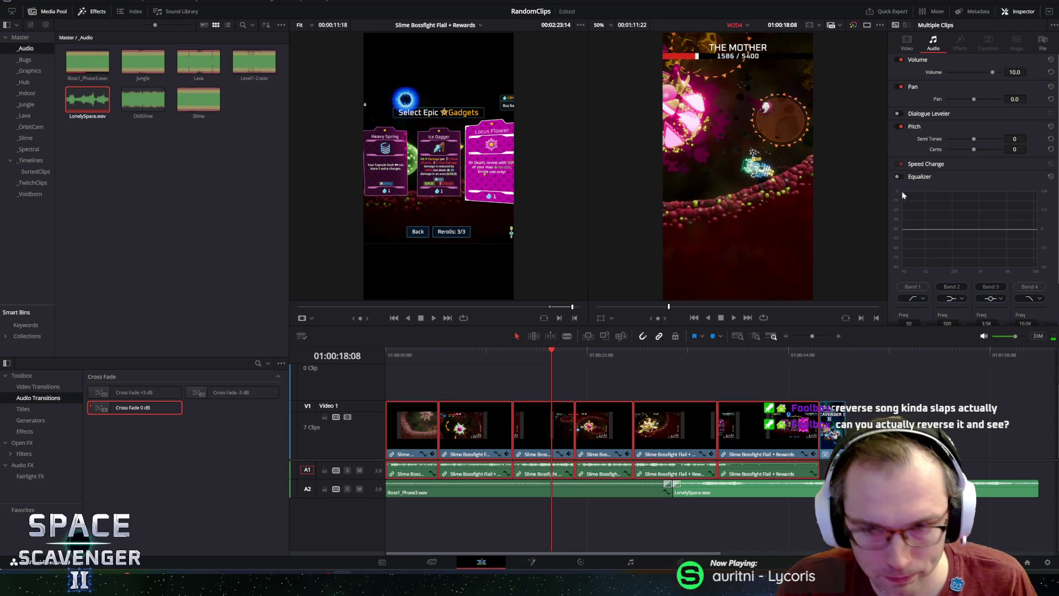
drag(992, 73, 990, 74)
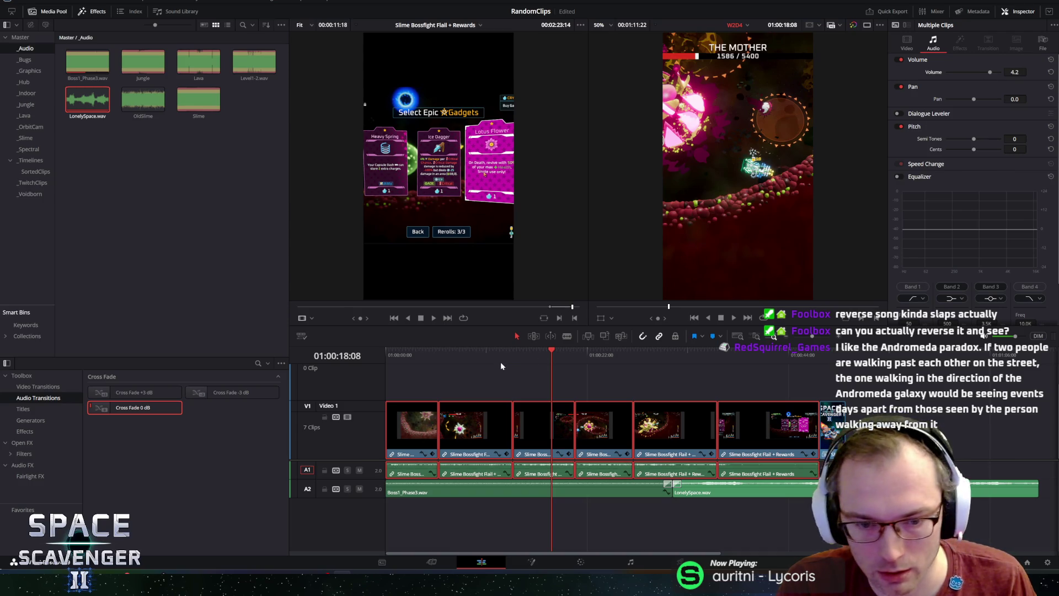
click(473, 349)
key(space)
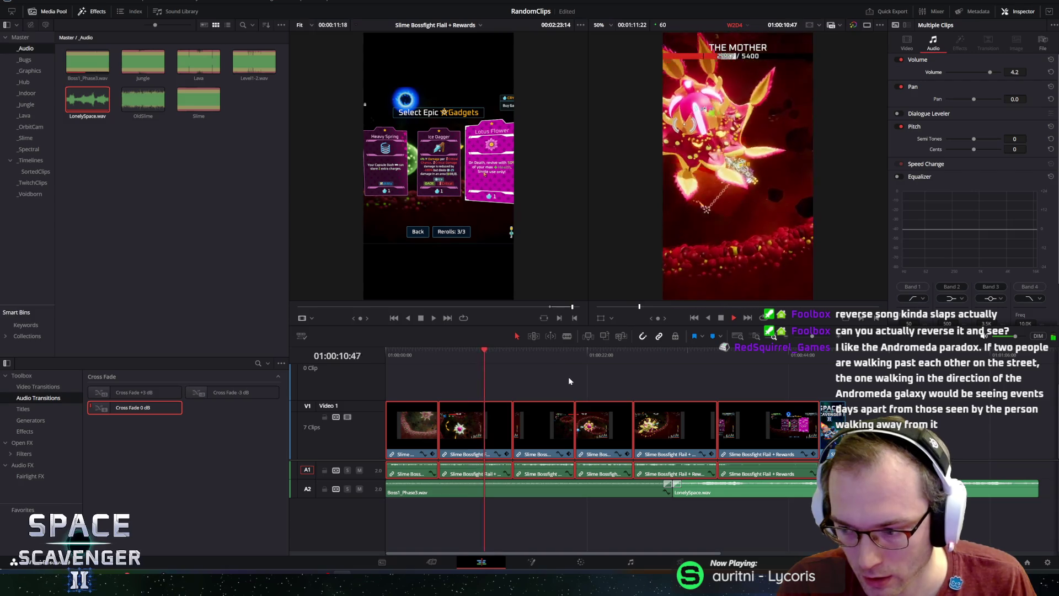
key(space)
drag(991, 73, 991, 73)
key(space)
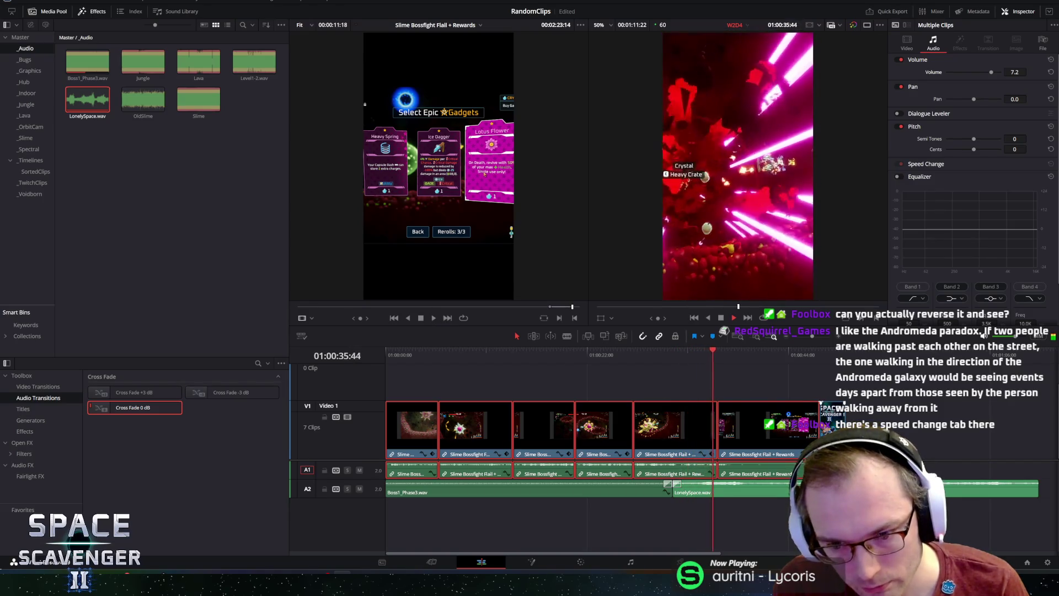
- Stop at the last clip and inspect the music clips and their cross fade
click(770, 428)
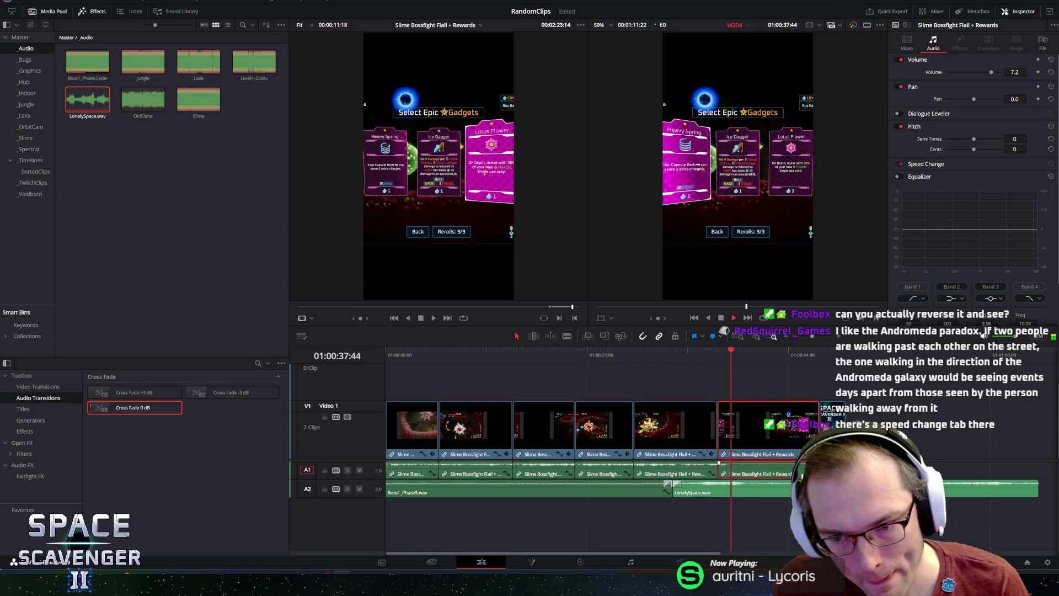
key(space)
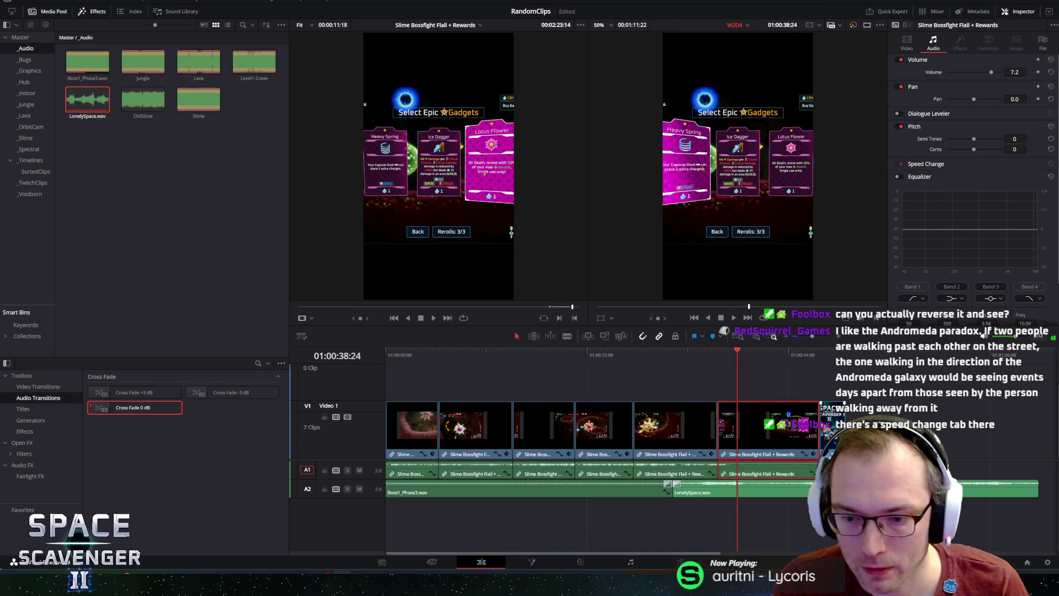
click(719, 469)
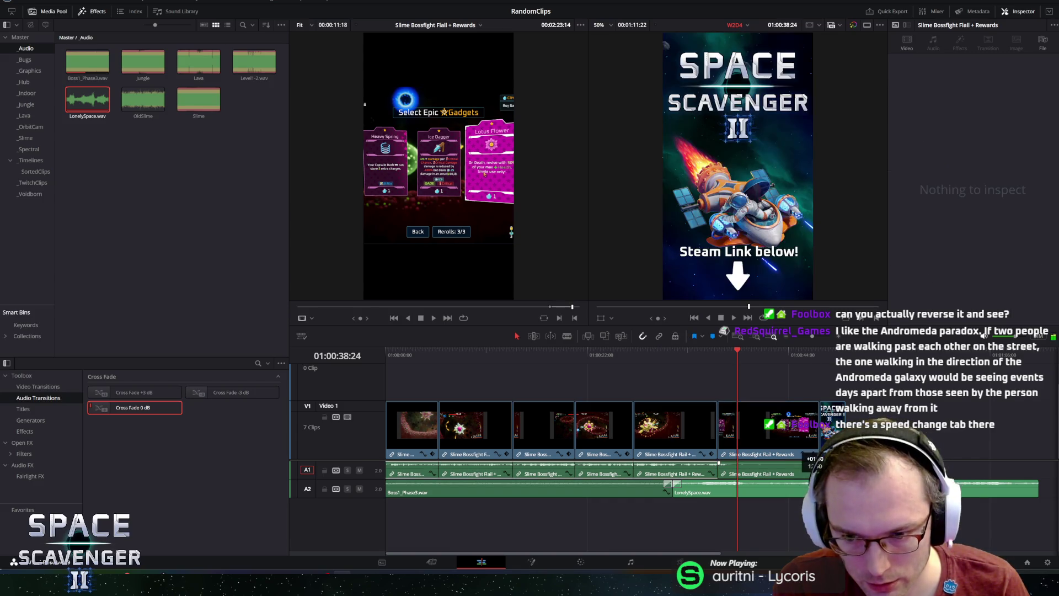
click(1008, 486)
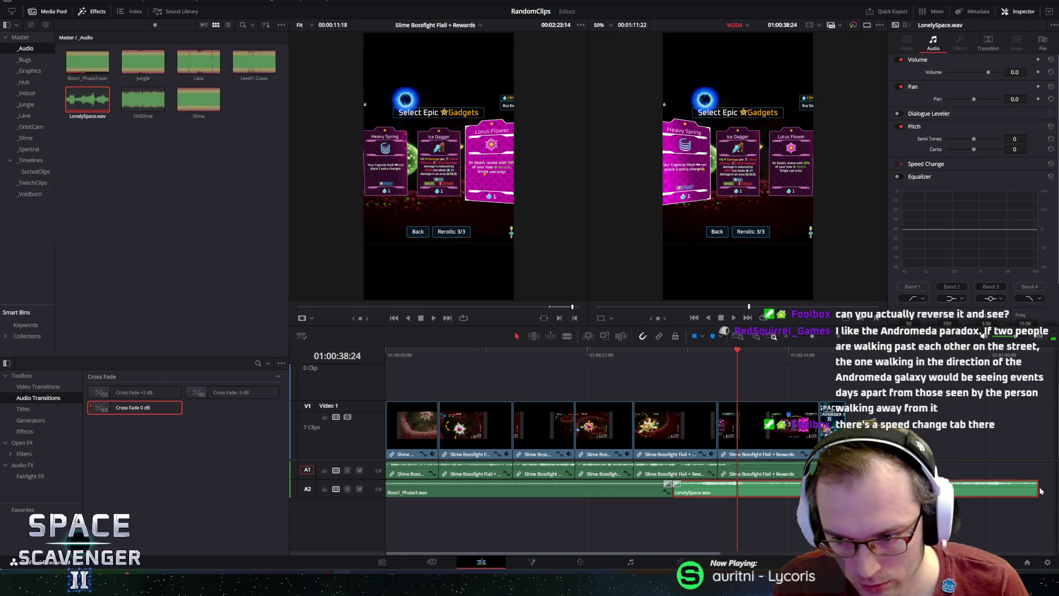
click(1031, 499)
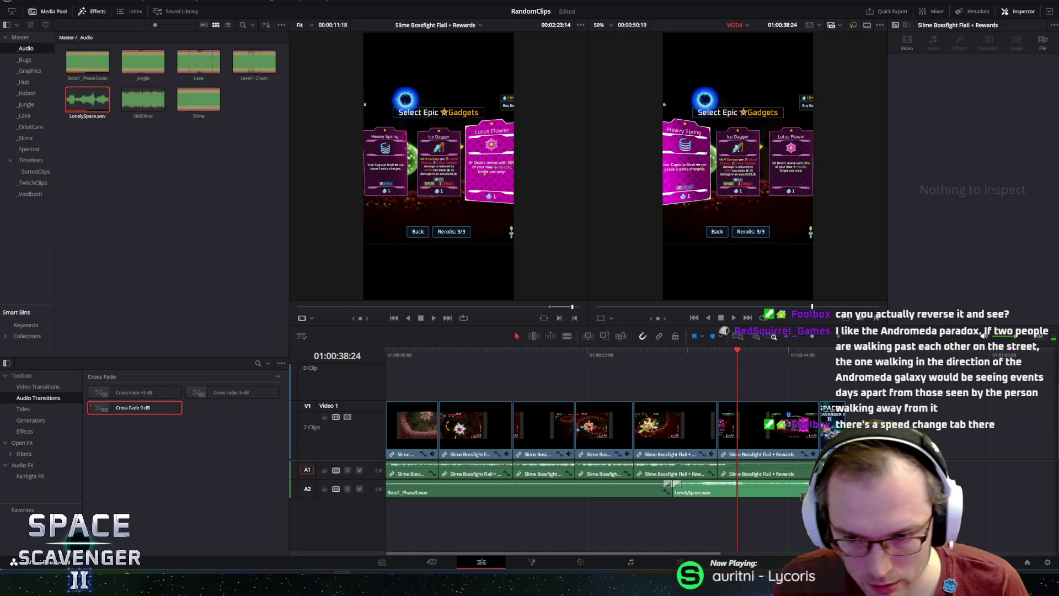
click(671, 484)
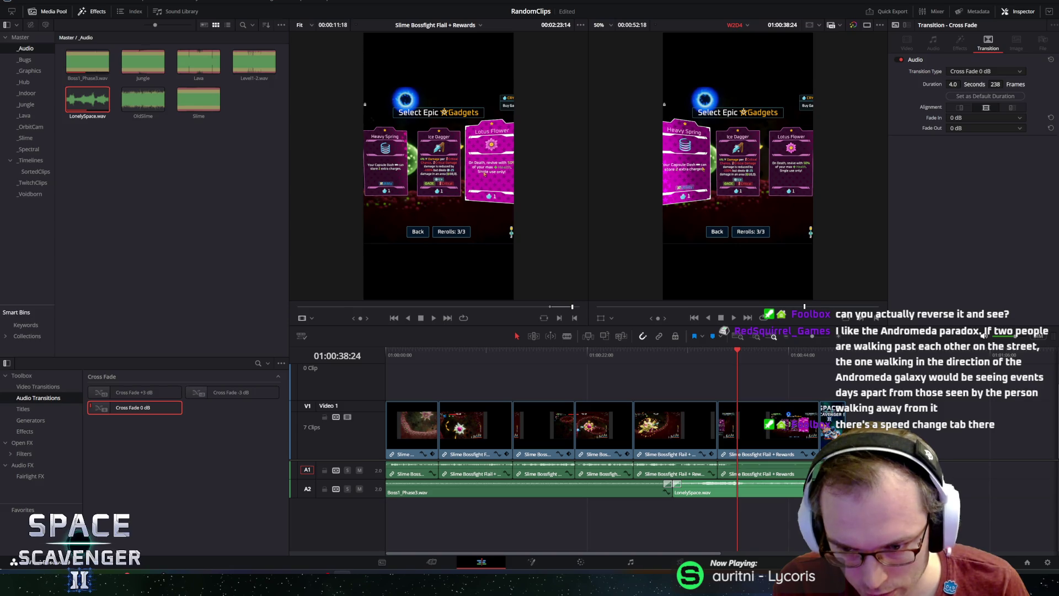
click(984, 333)
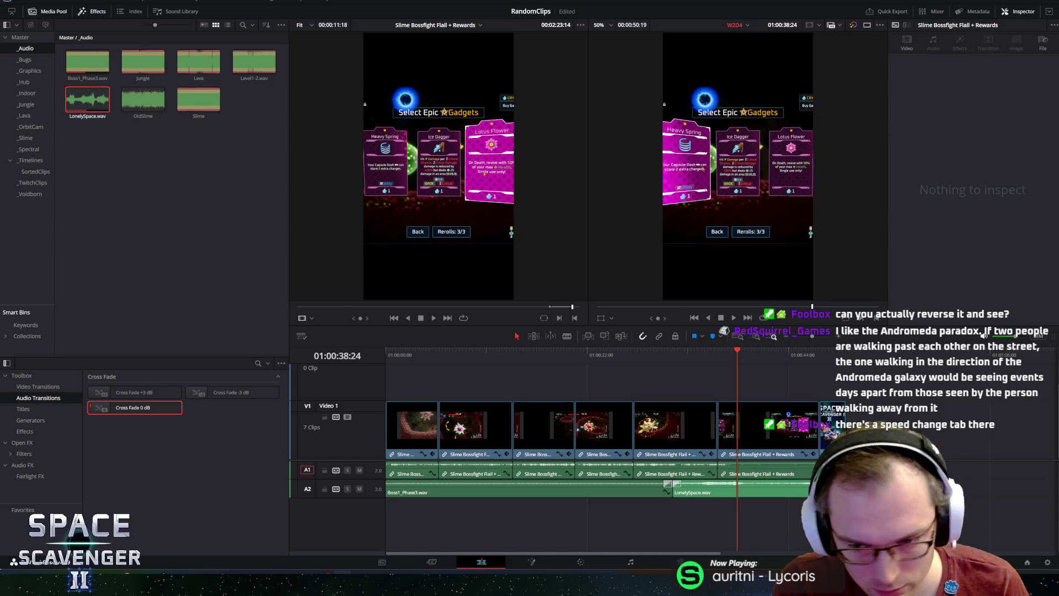
- Add a 2.3-second Cross Fade 0 dB fade-out to the end of LonelySpace.wav
key(ctrl+equal)
key(ctrl+equal)
scroll(983, 333, right, 5)
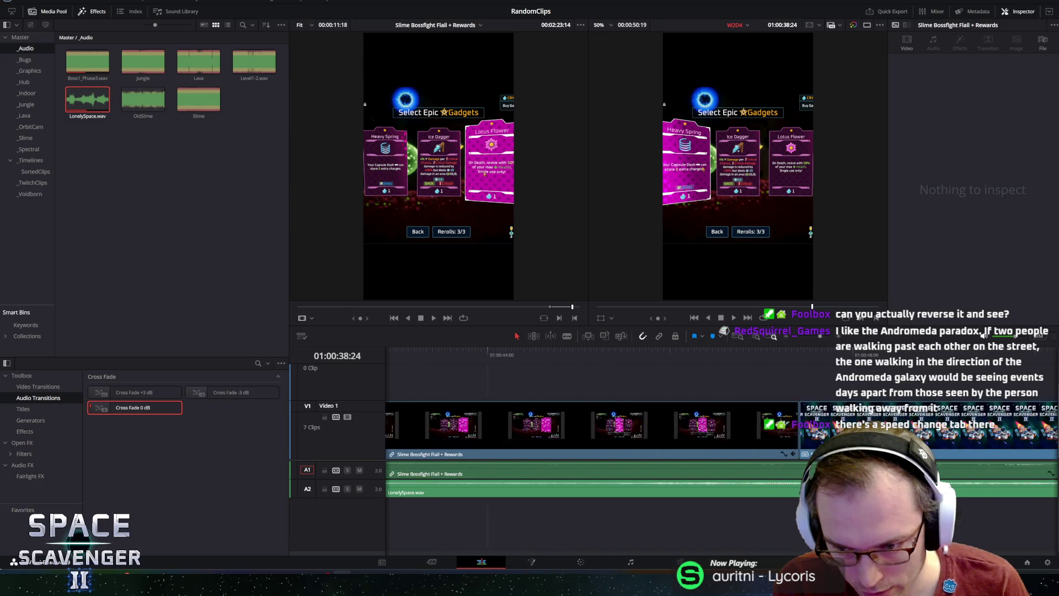
mouse_move(127, 408)
mouse_down()
mouse_move(474, 467)
mouse_move(796, 502)
mouse_up()
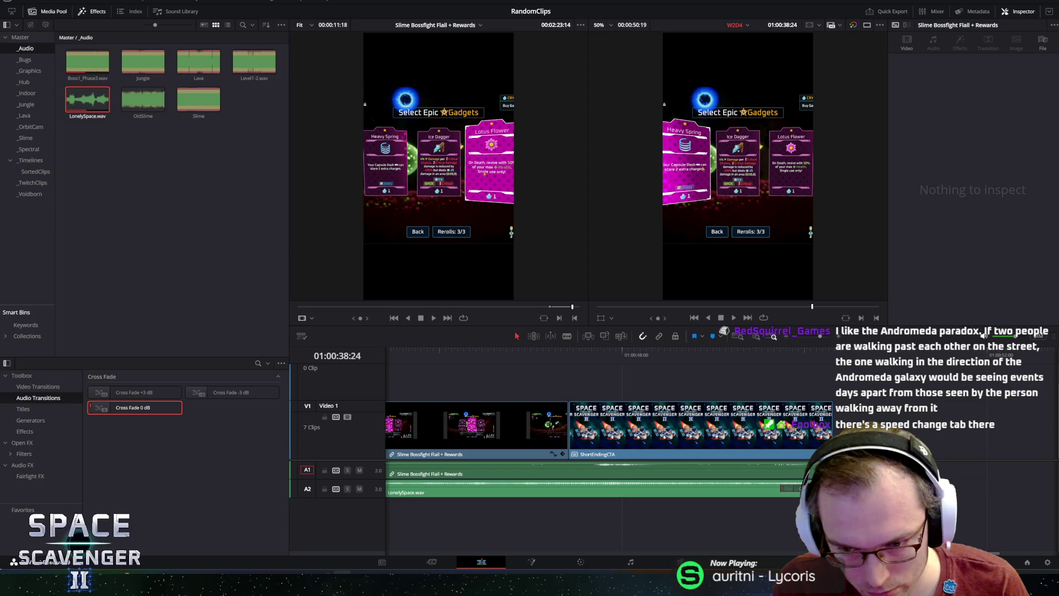
drag(742, 486, 629, 484)
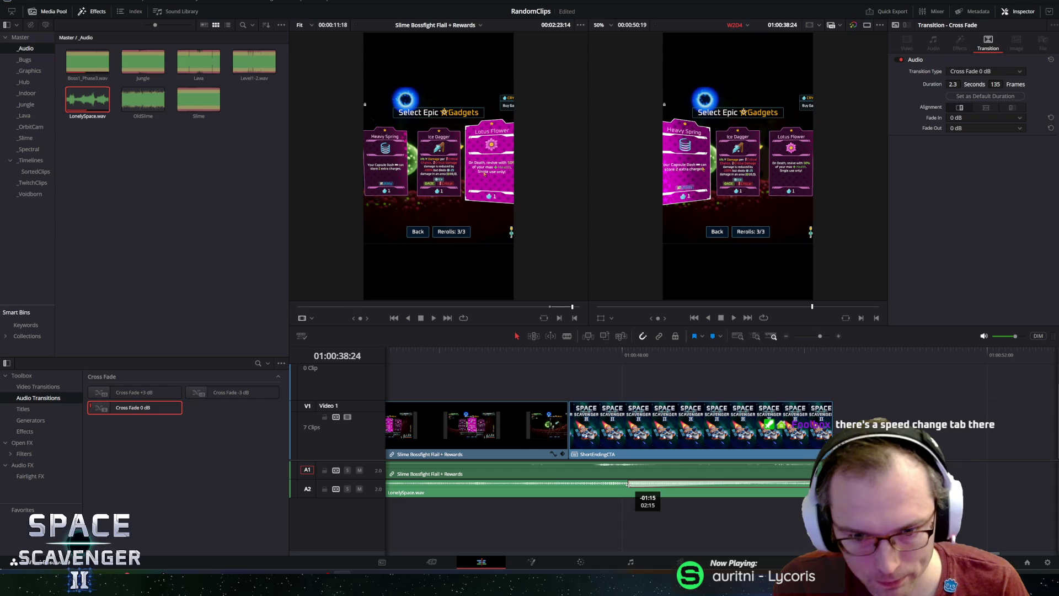
scroll(465, 439, down, 5)
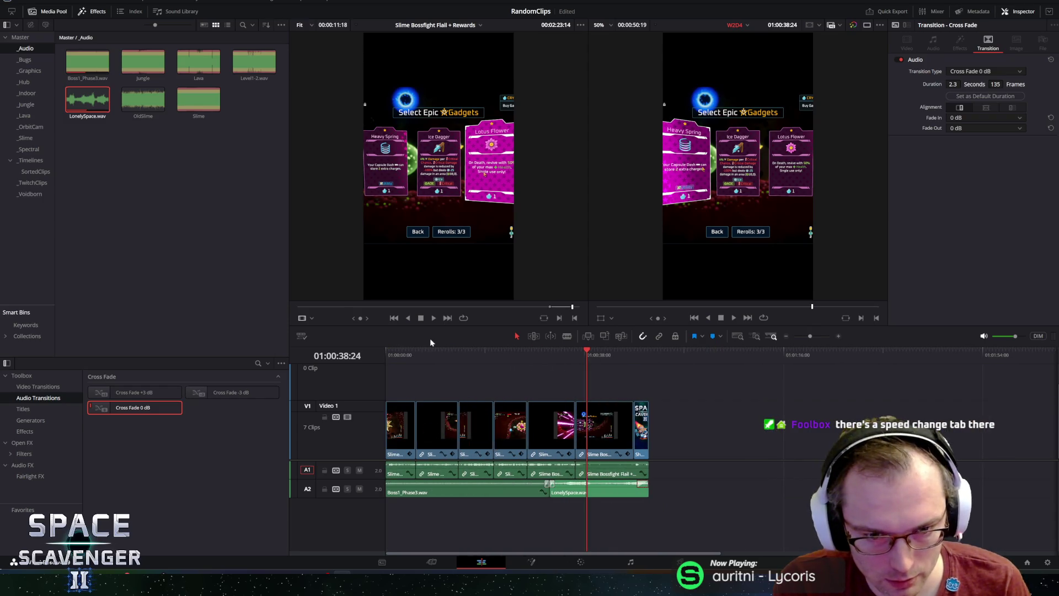
drag(431, 353, 386, 353)
click(473, 492)
click(751, 458)
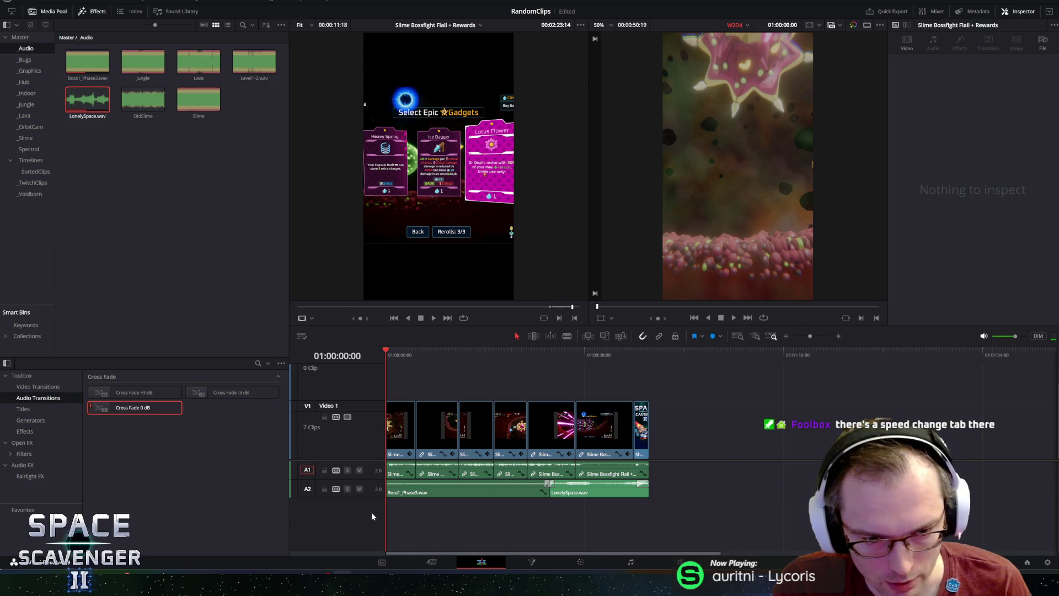
- Add a third audio track, briefly patching source audio to it and then unpatching
right_click(340, 418)
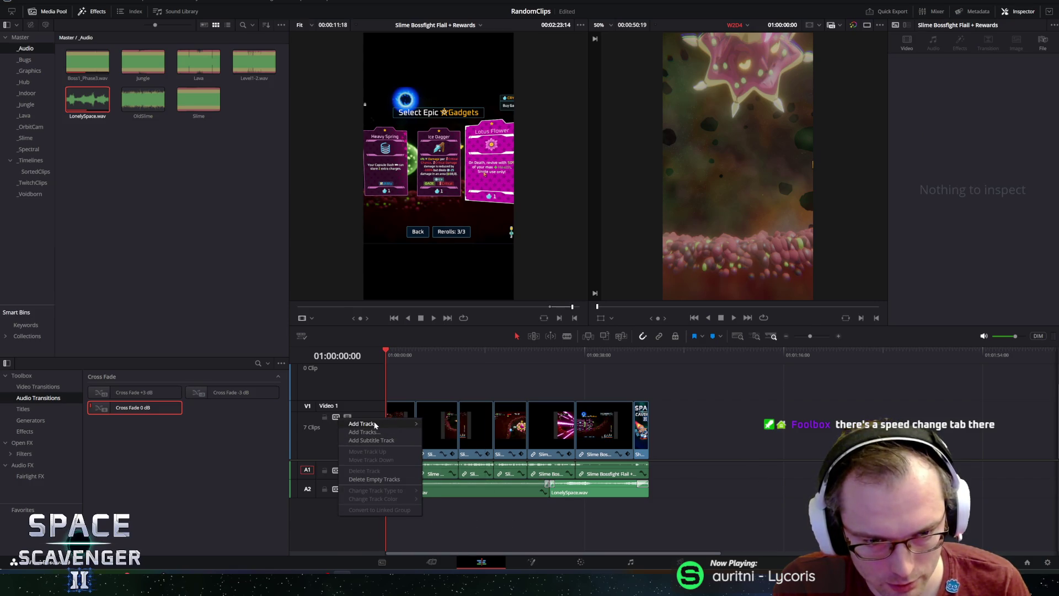
click(435, 435)
key(Down)
key(Home)
click(308, 507)
key(Down)
key(Home)
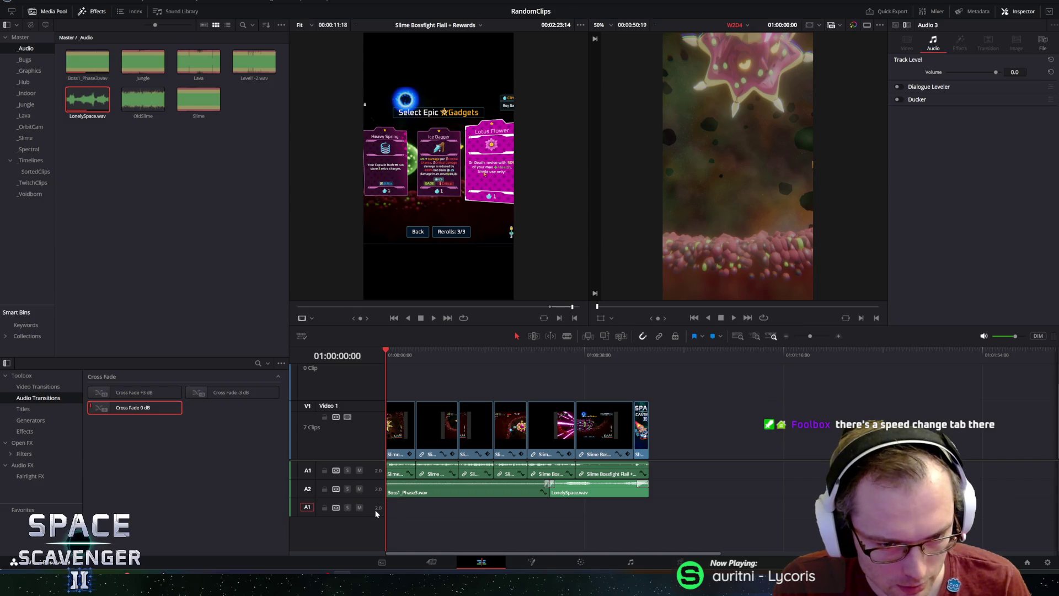
click(304, 511)
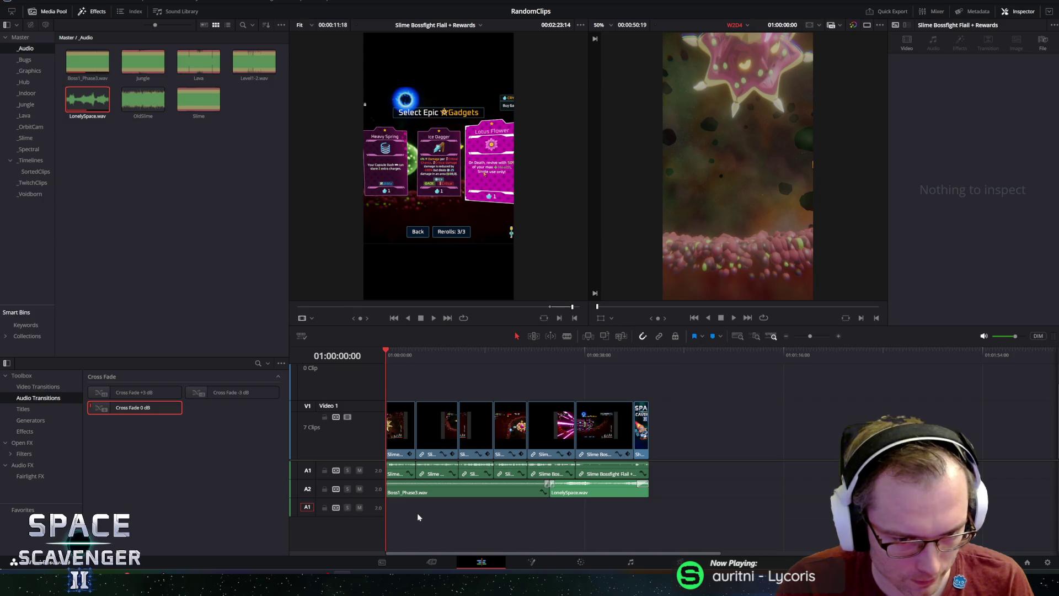
- Lock audio tracks A1 and A2
key(Down)
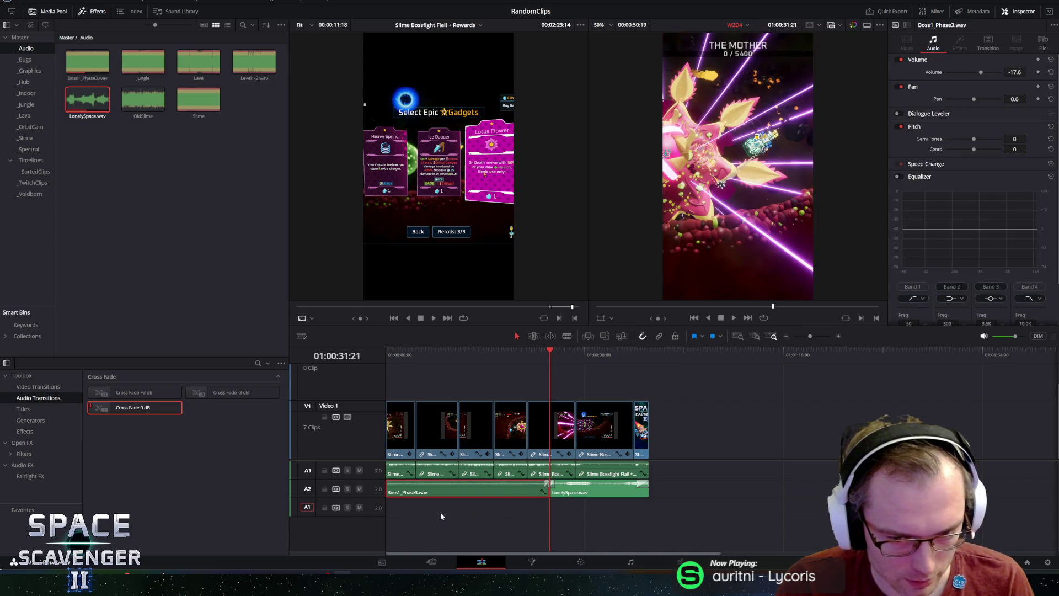
click(440, 512)
key(Home)
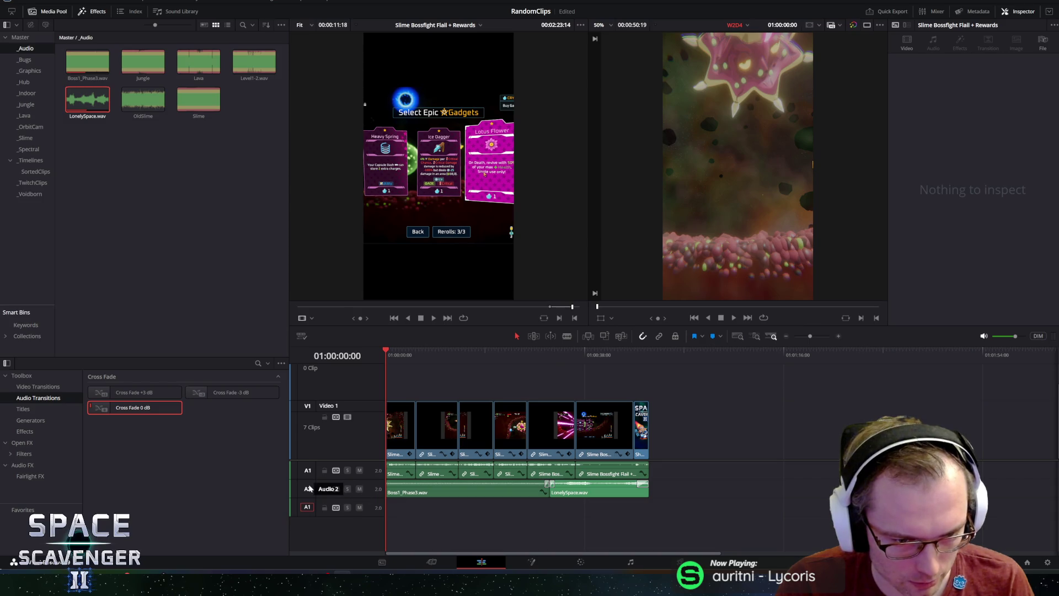
click(324, 489)
click(325, 470)
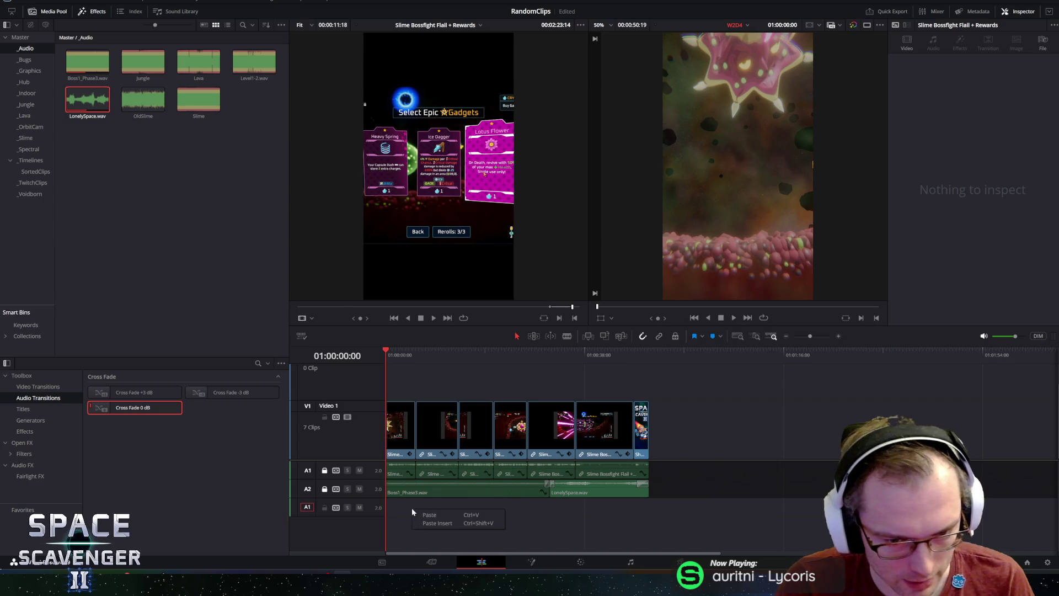
click(655, 353)
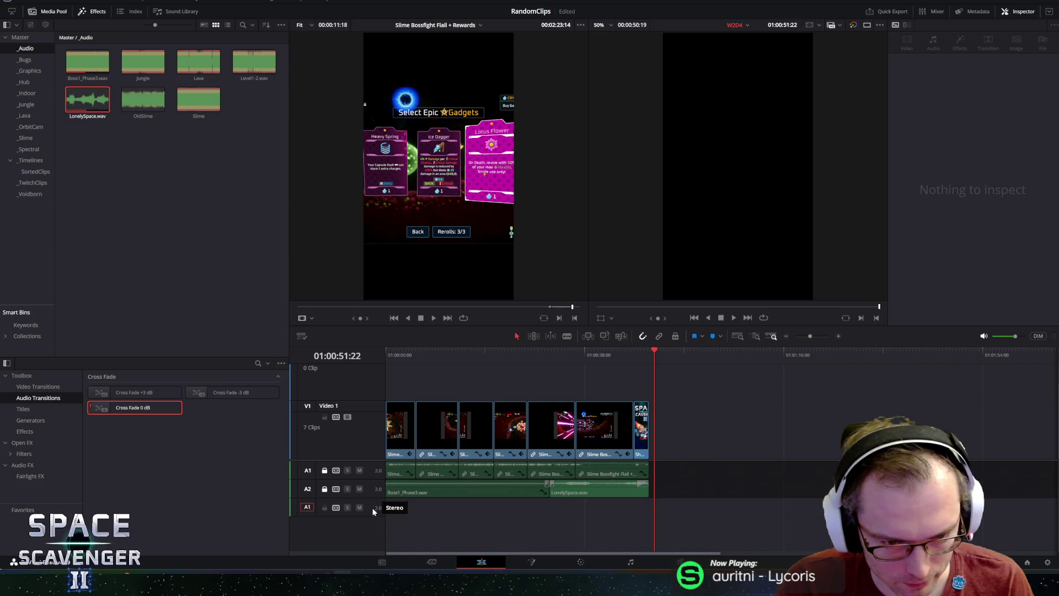
- Select and unmute audio track A3 and make it the paste target
click(306, 508)
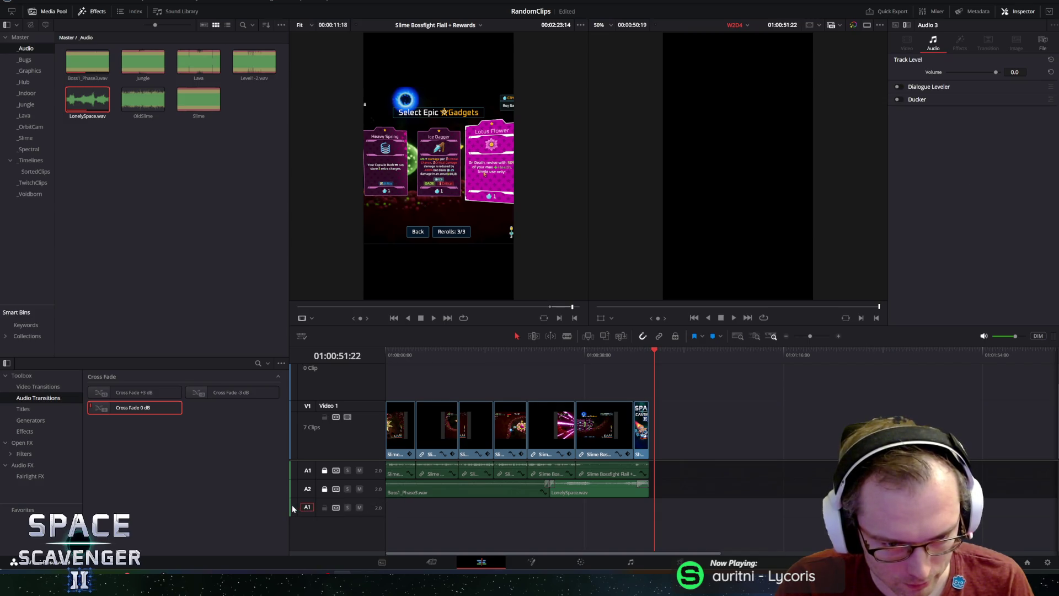
click(283, 528)
drag(289, 525, 223, 524)
click(318, 530)
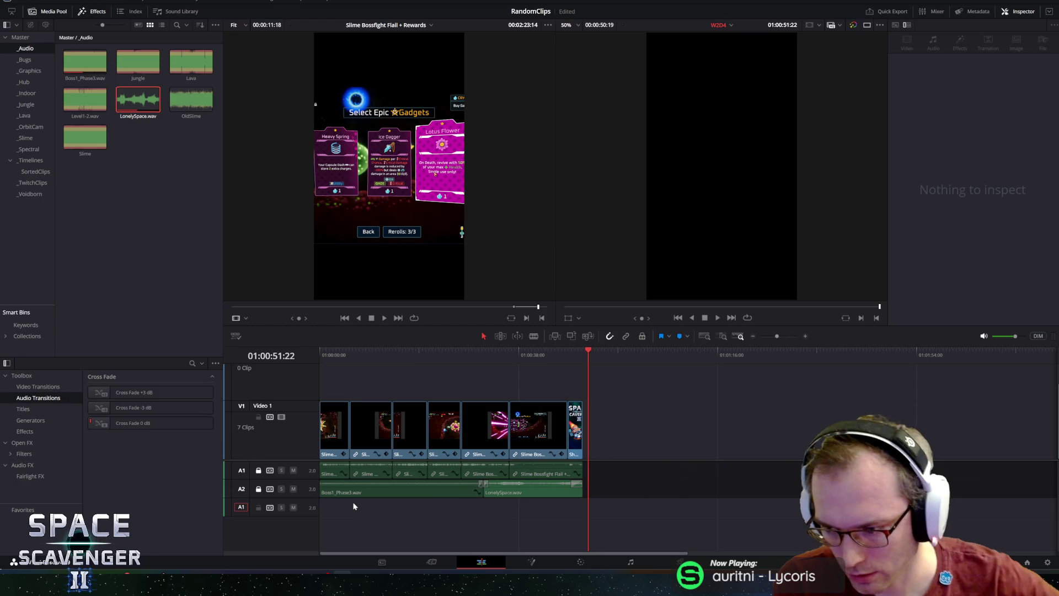
click(303, 508)
click(292, 508)
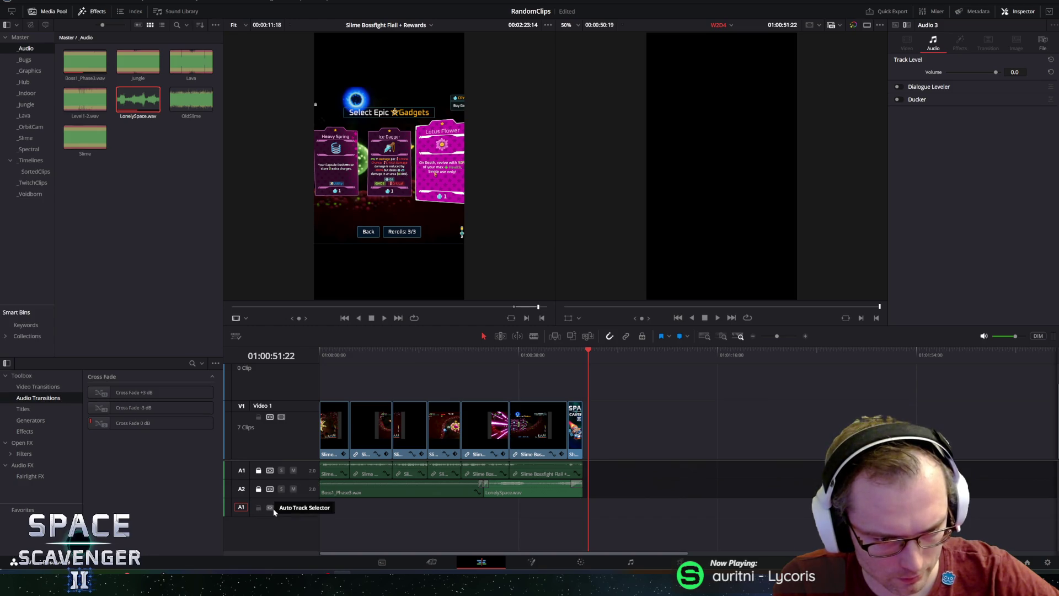
click(269, 507)
click(270, 489)
click(270, 470)
- Paste Boss1_Phase3.wav onto A3 at the timeline start and unlock A1 and A2
key(Home)
key(space)
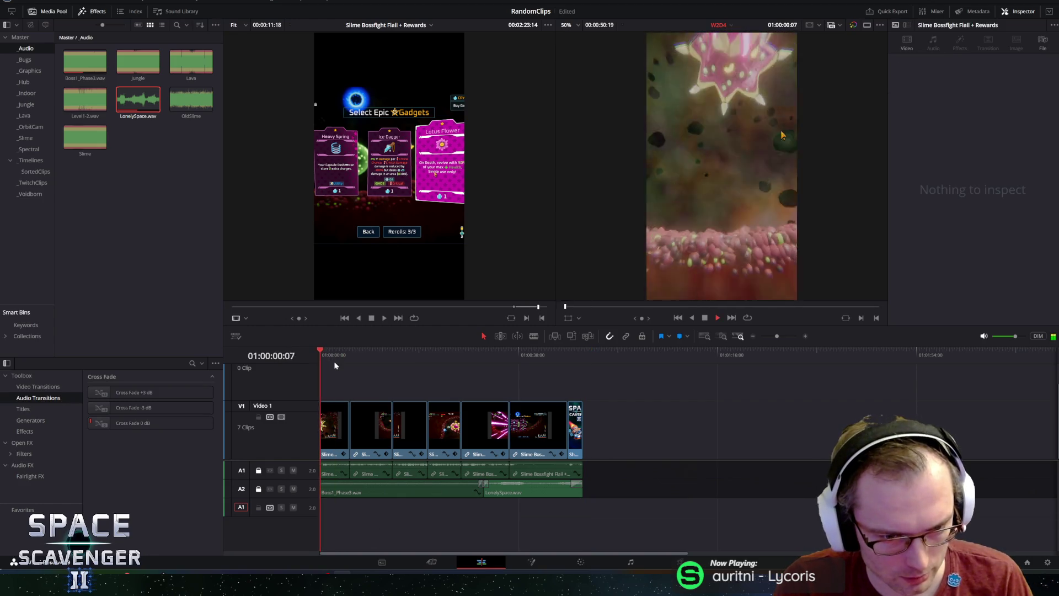
key(ctrl+v)
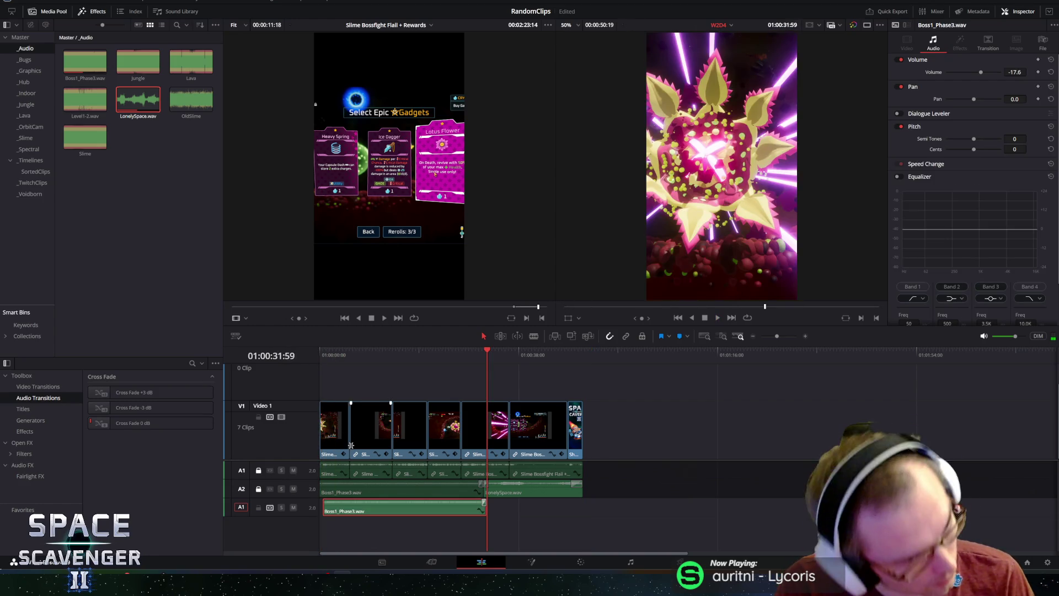
click(258, 489)
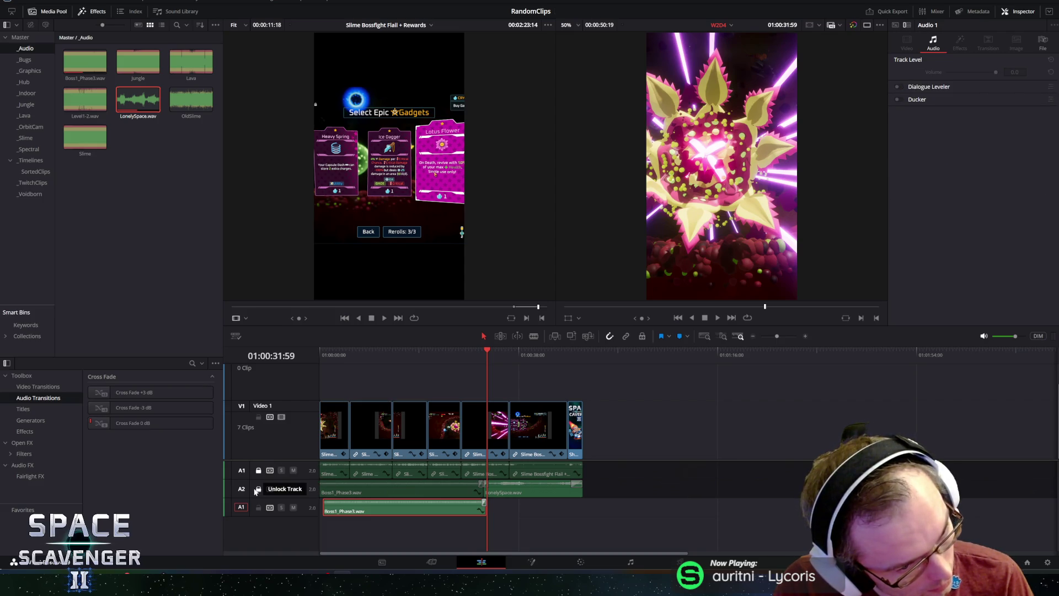
click(259, 469)
- Nudge the pasted clip to the timeline start and mute audio track A2
drag(421, 510, 416, 510)
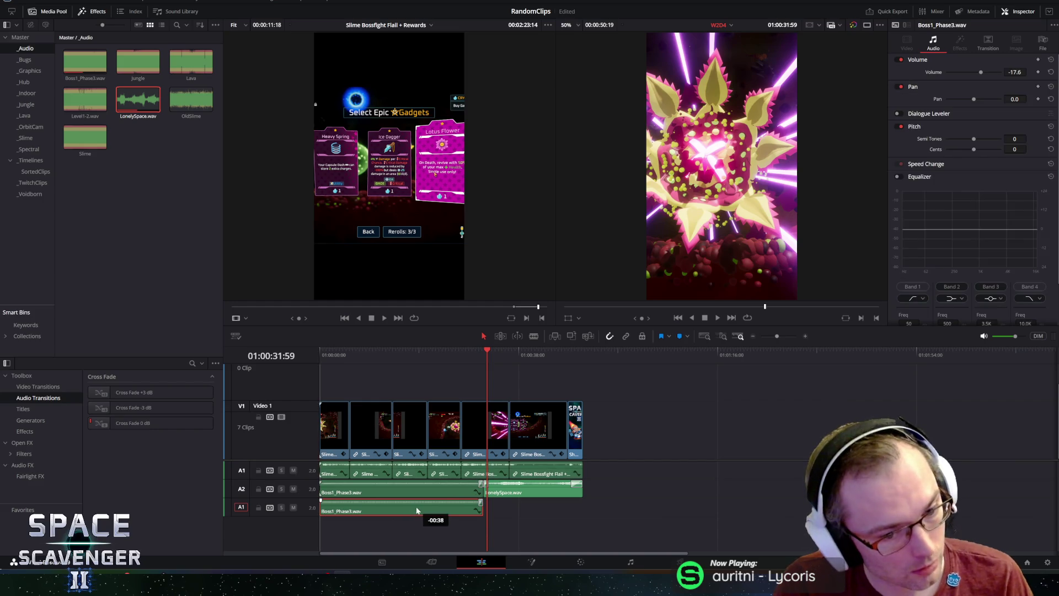
right_click(417, 511)
click(296, 488)
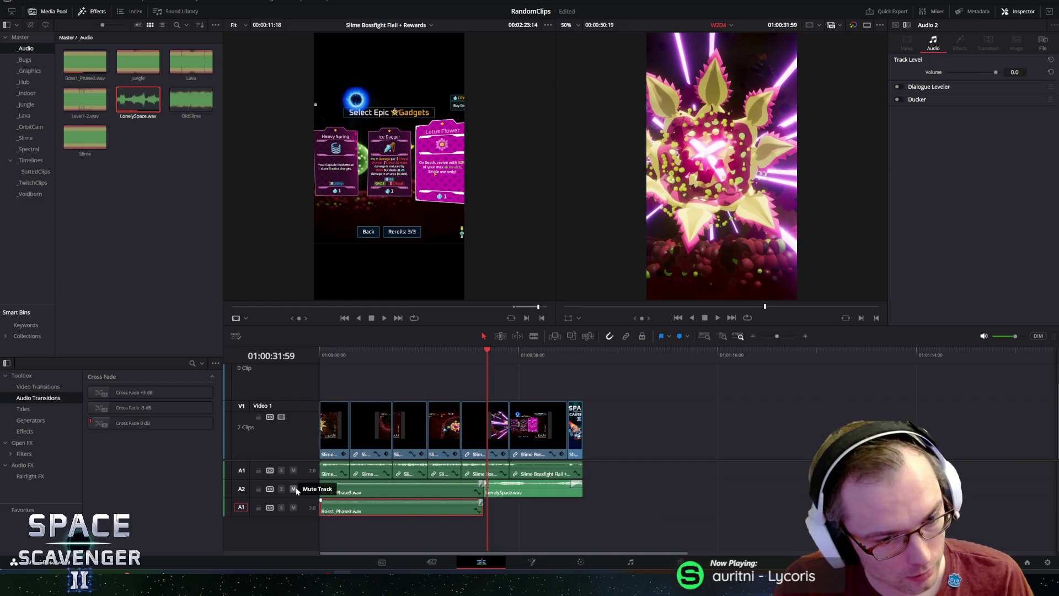
click(294, 489)
right_click(438, 510)
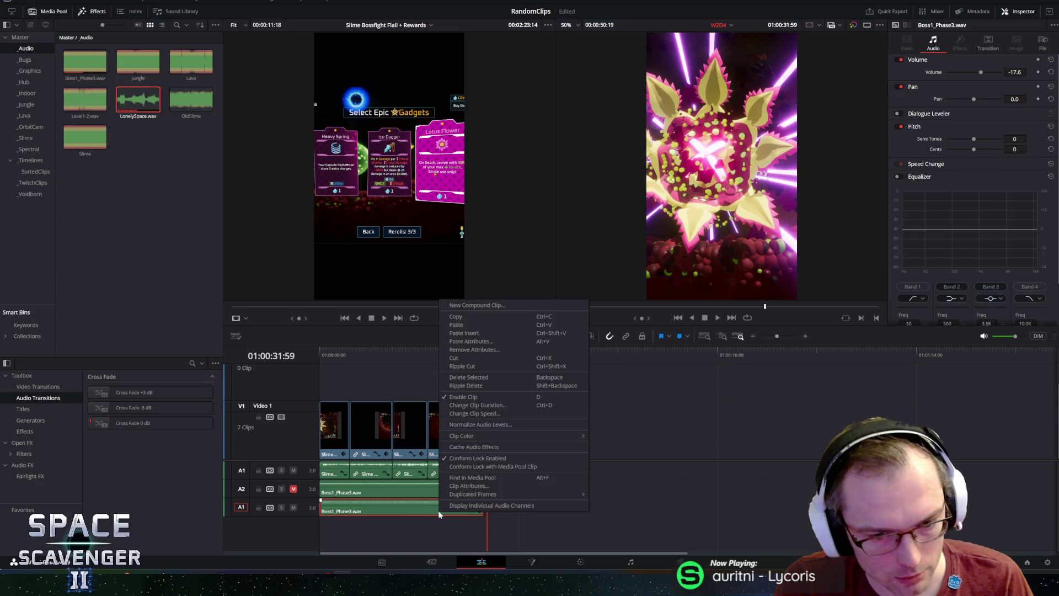
- Set the Boss1_Phase3.wav copy to Reverse Speed at full speed and play from the start
click(484, 414)
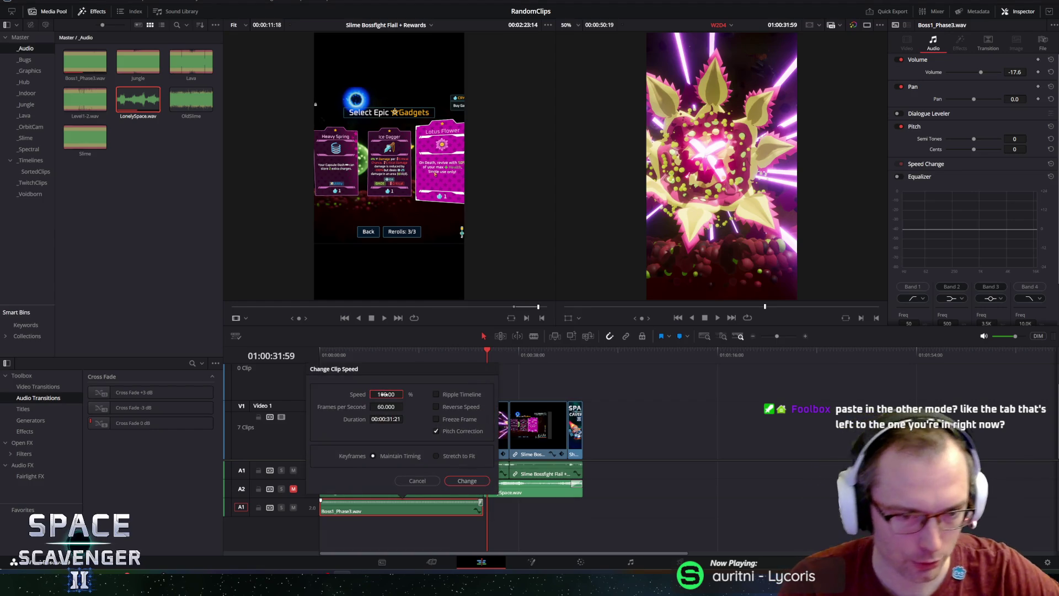
click(378, 394)
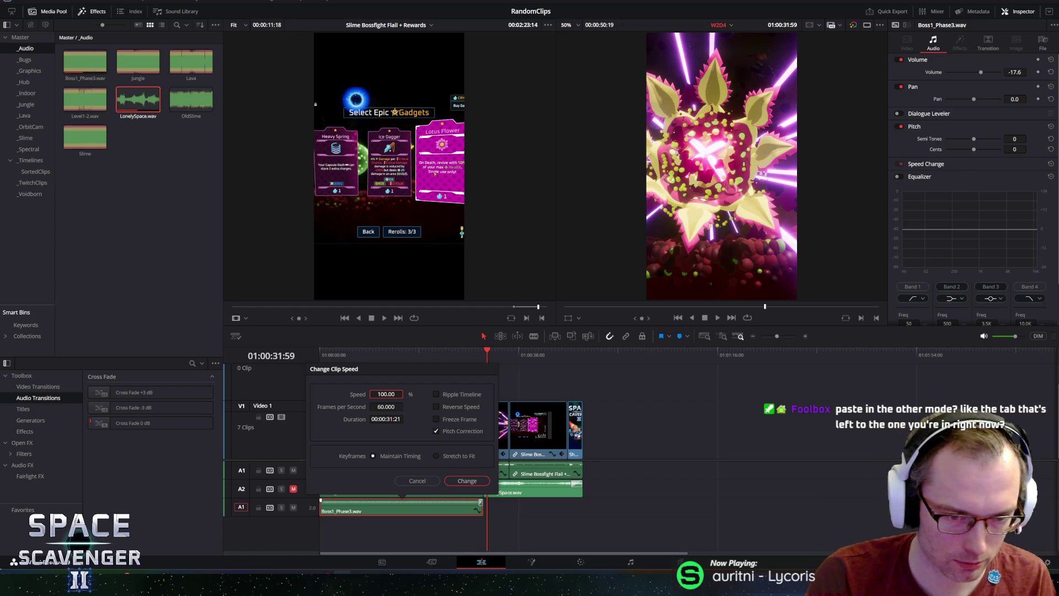
click(446, 409)
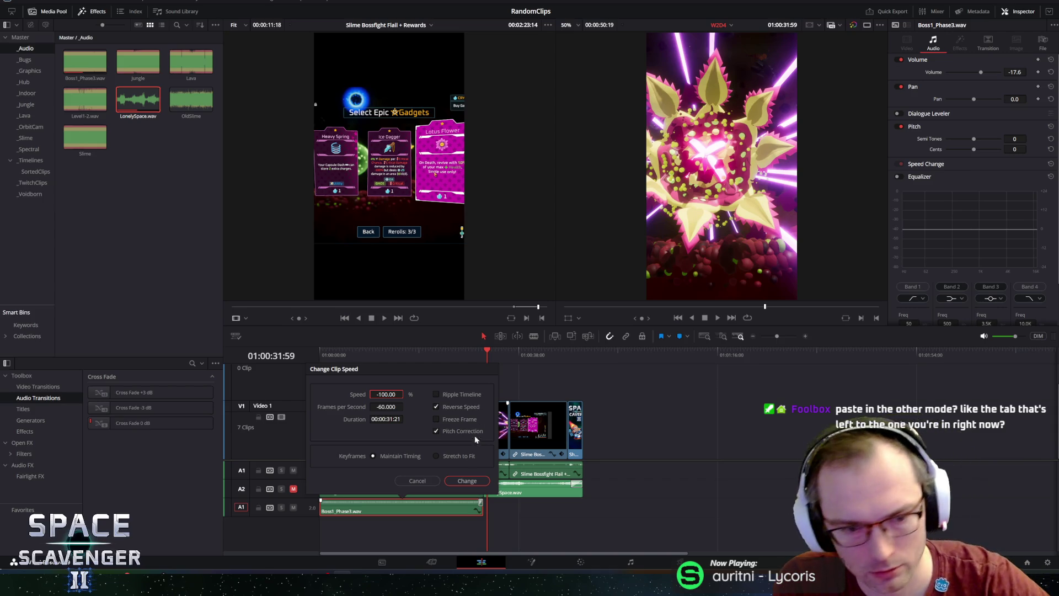
click(462, 481)
click(323, 355)
key(space)
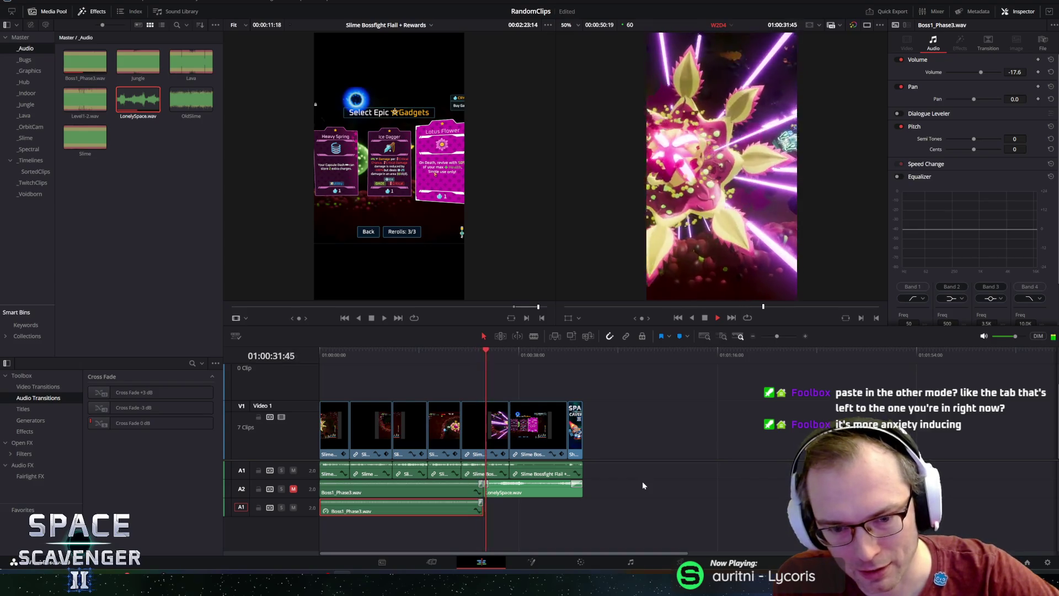
- Delete the reversed Boss1_Phase3.wav copy and play back an earlier section to review
key(space)
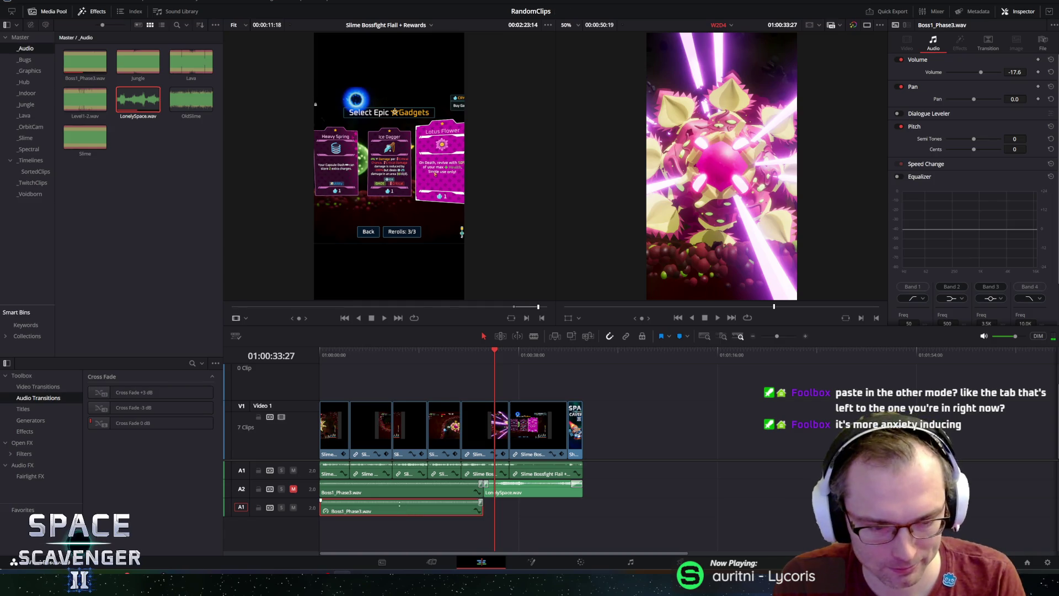
key(Delete)
click(368, 356)
key(space)
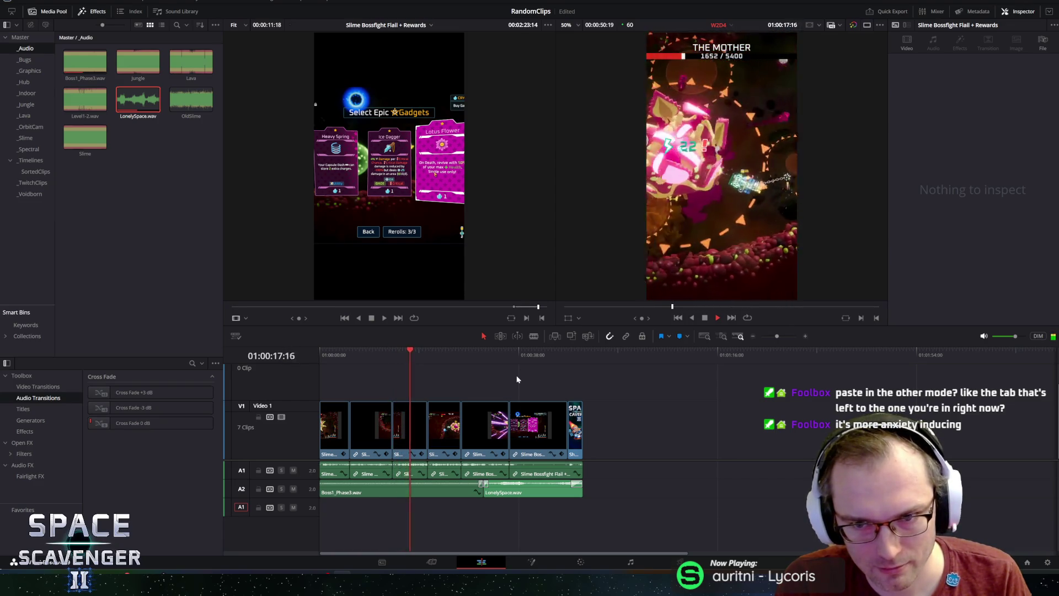
key(space)
- Place a Text+ title from the _Graphics bin on a new track above Video 1 at the start
key(Home)
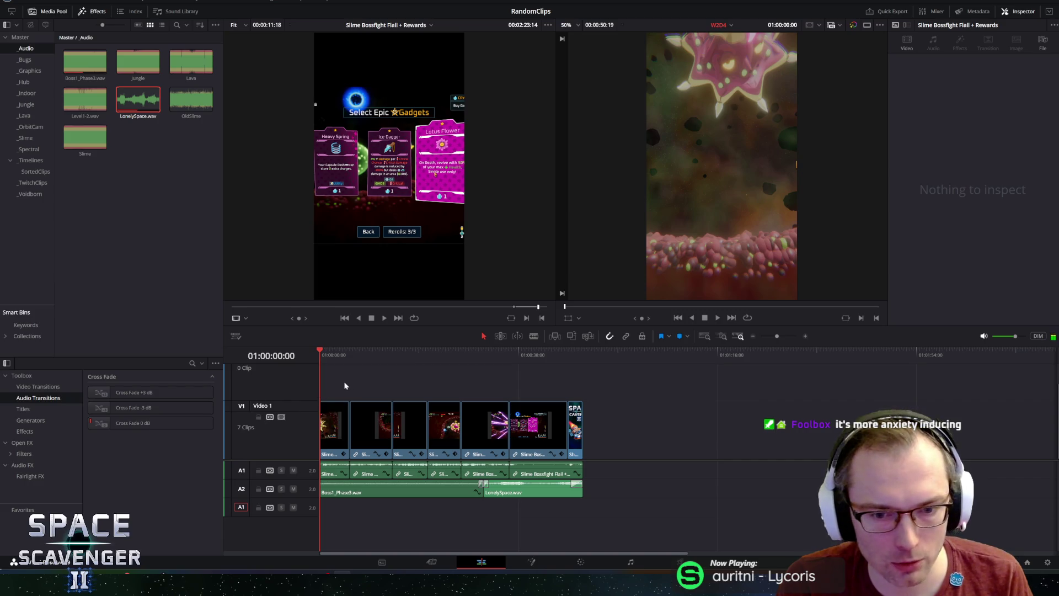
click(29, 71)
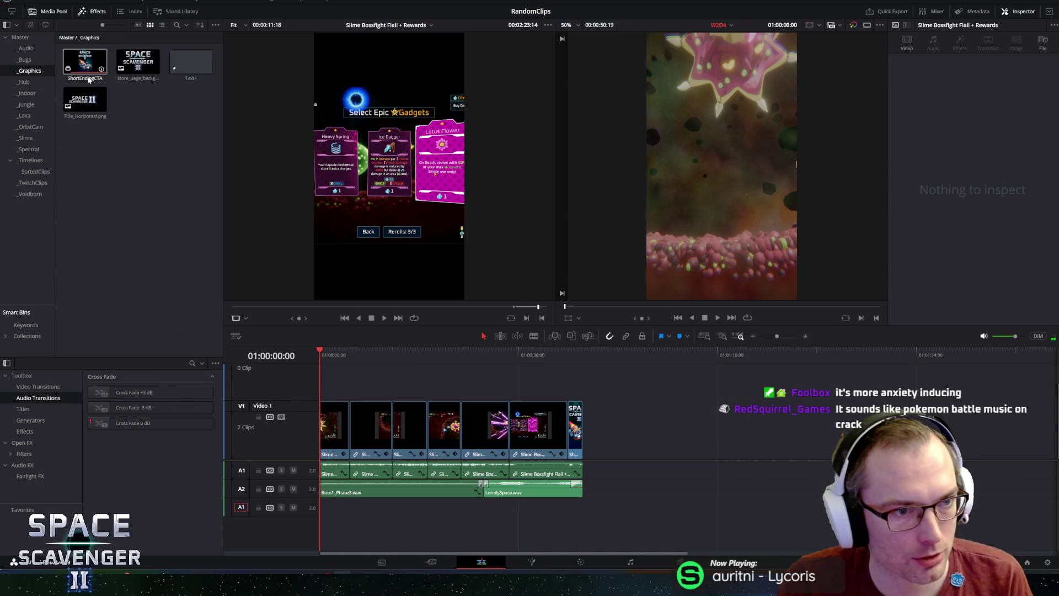
drag(190, 65, 396, 385)
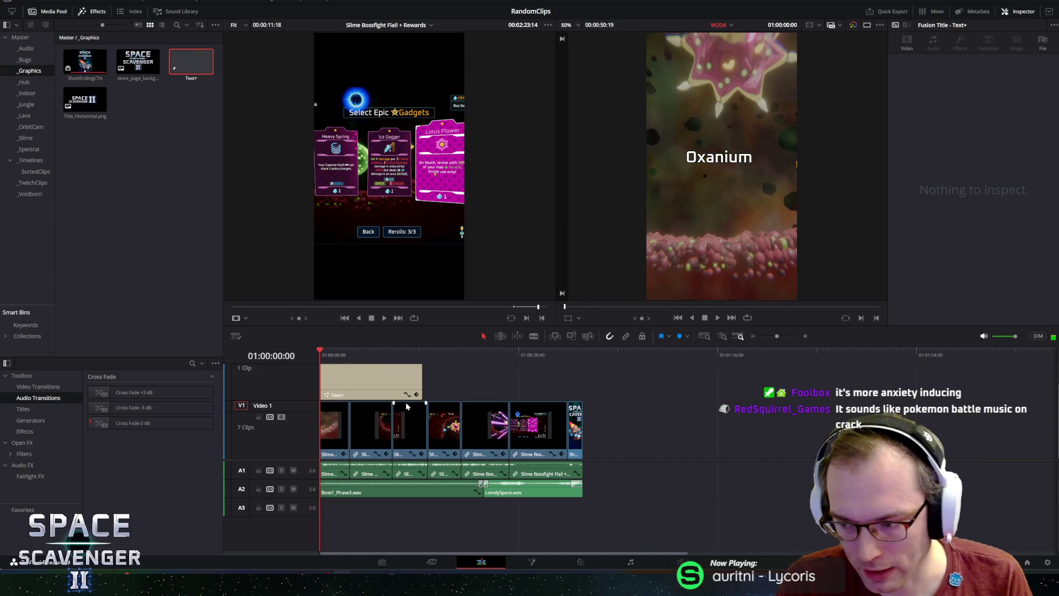
- Open the Video 1 and Video 2 track-name fields and close them unchanged
double_click(278, 402)
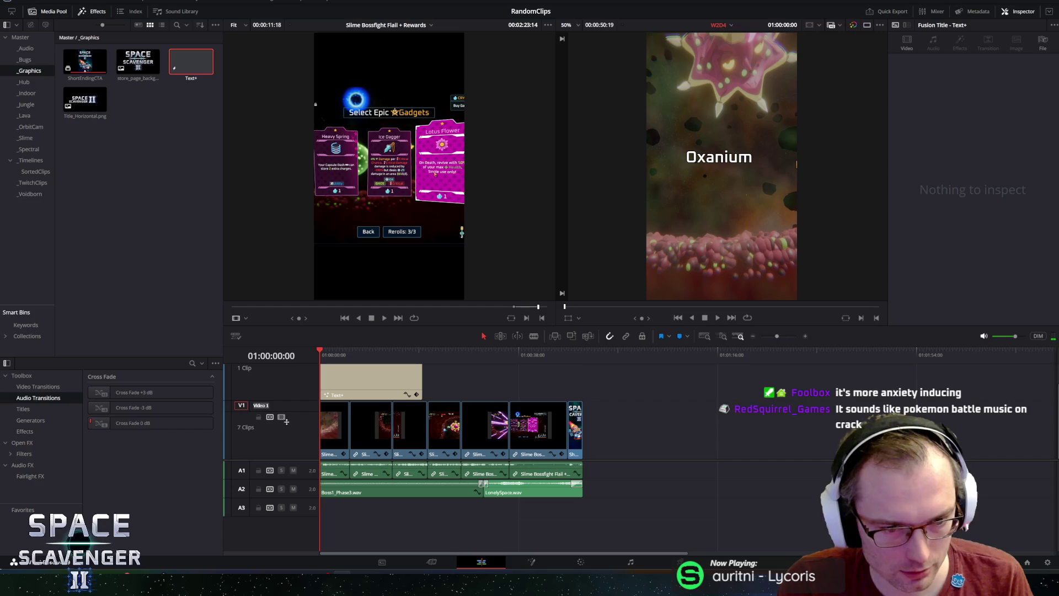
key(Return)
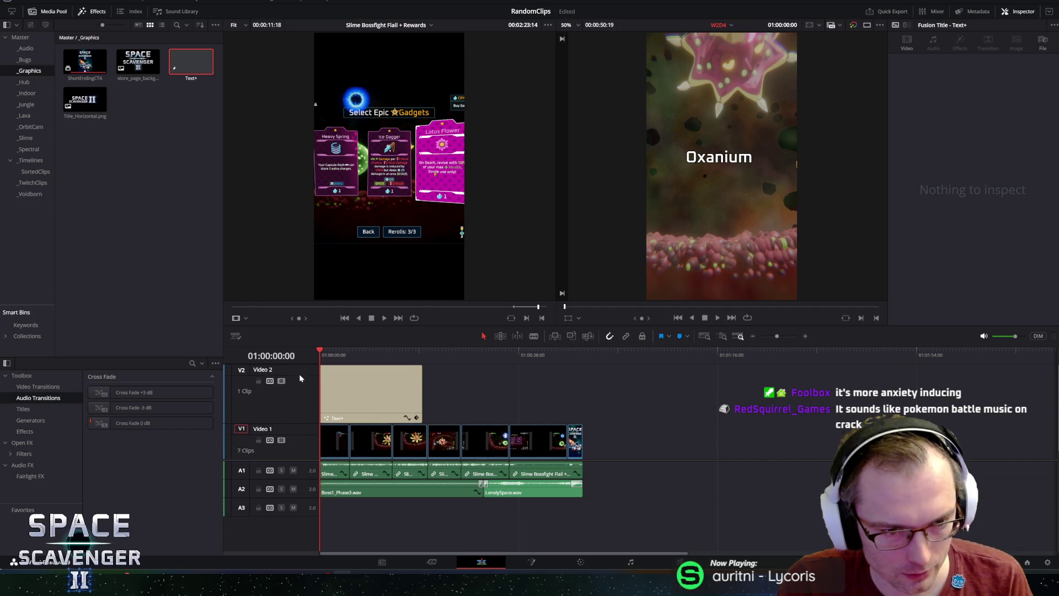
double_click(291, 370)
key(Return)
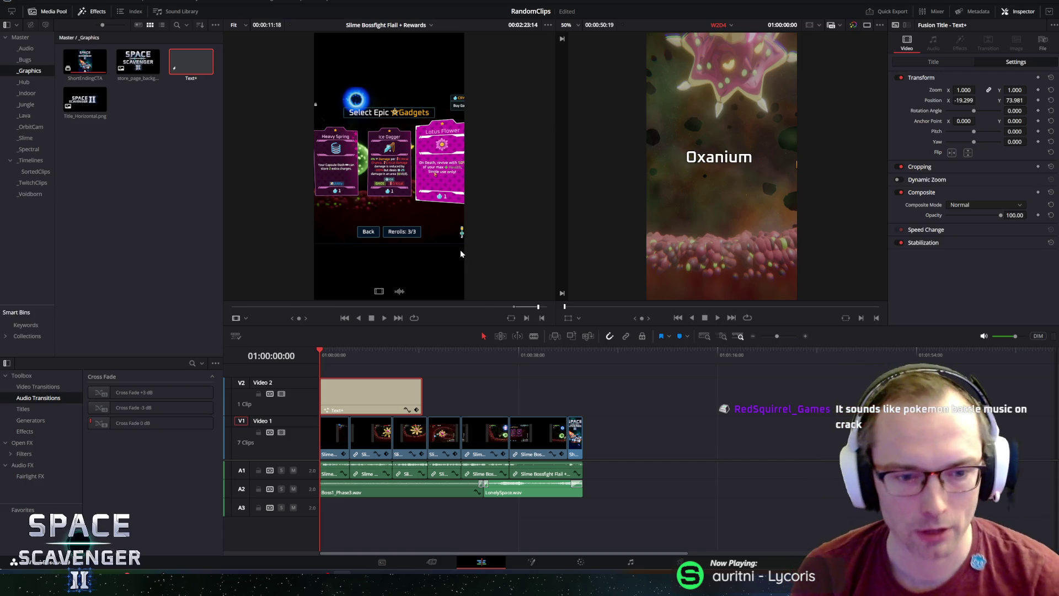
drag(334, 355, 299, 346)
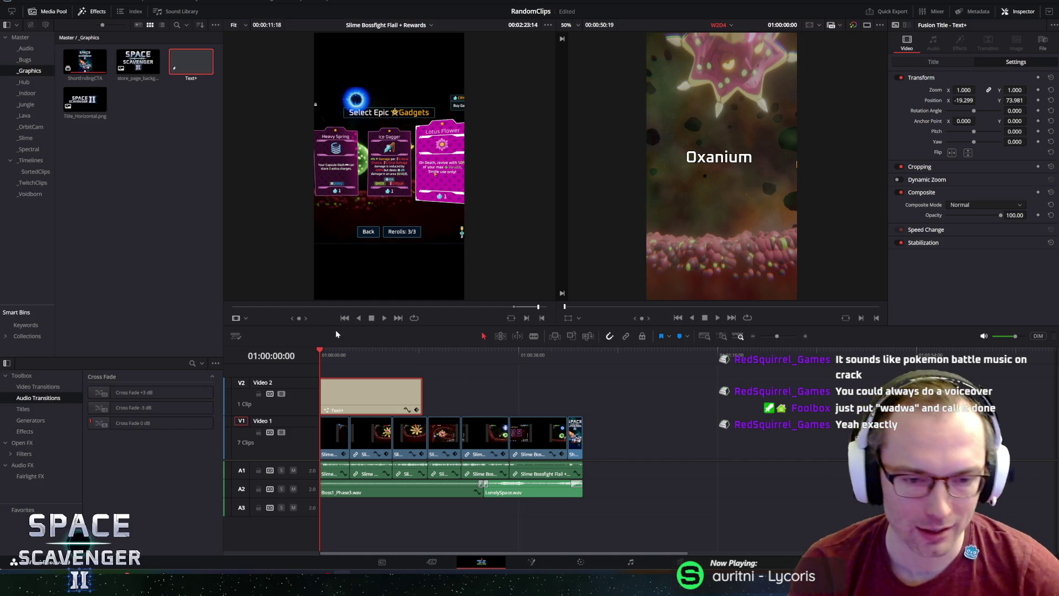
click(321, 355)
drag(316, 352, 352, 356)
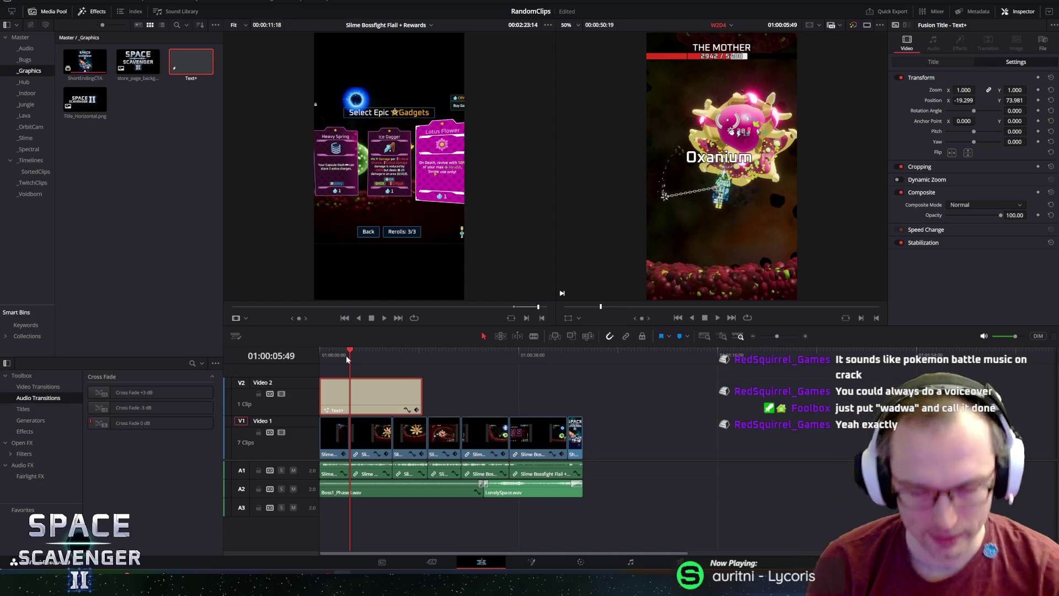
drag(346, 355, 324, 353)
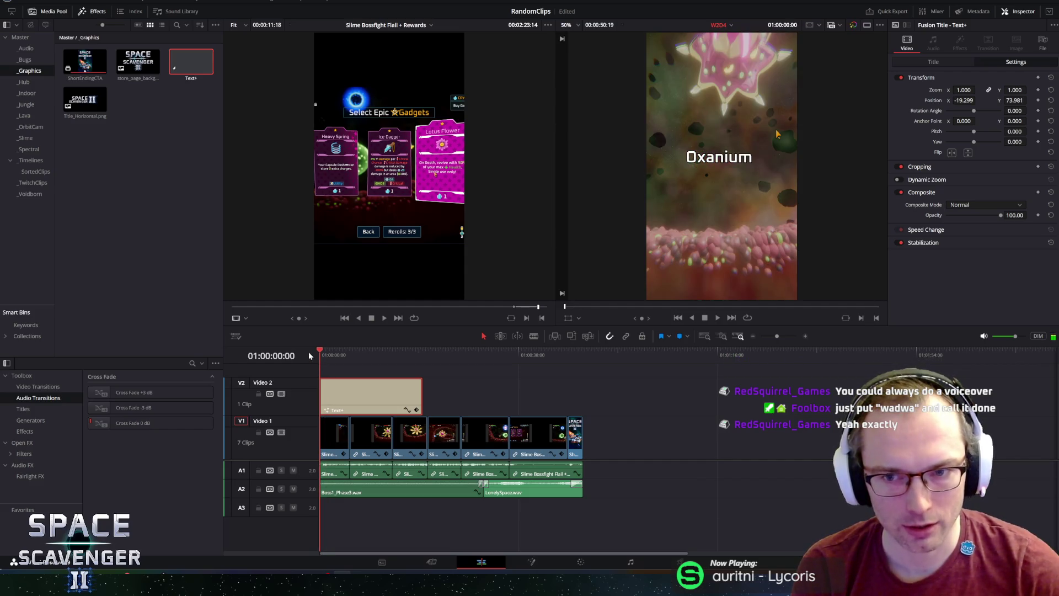
drag(318, 354, 345, 350)
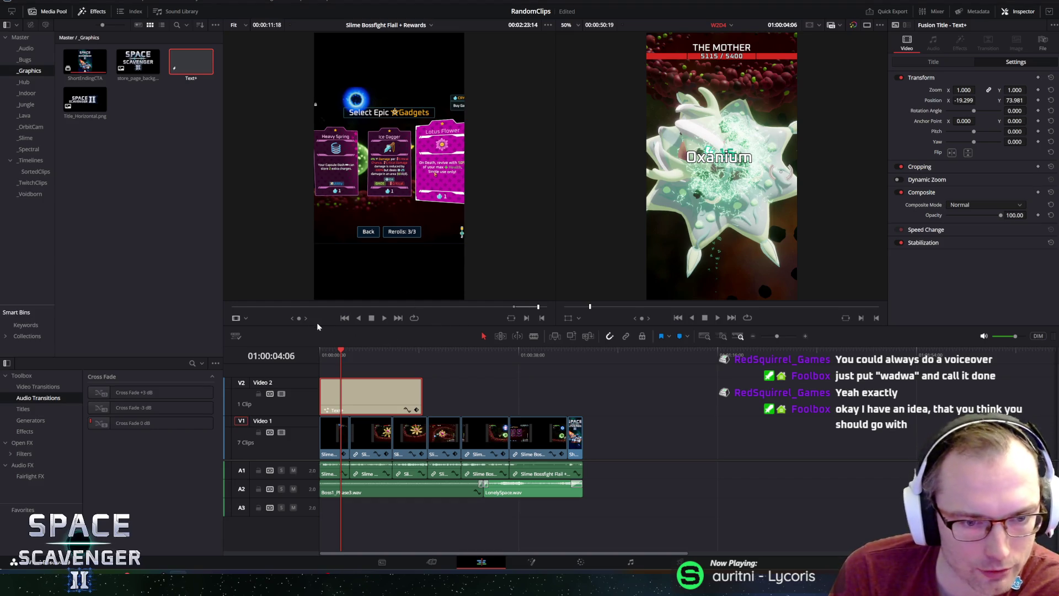
drag(324, 325, 338, 277)
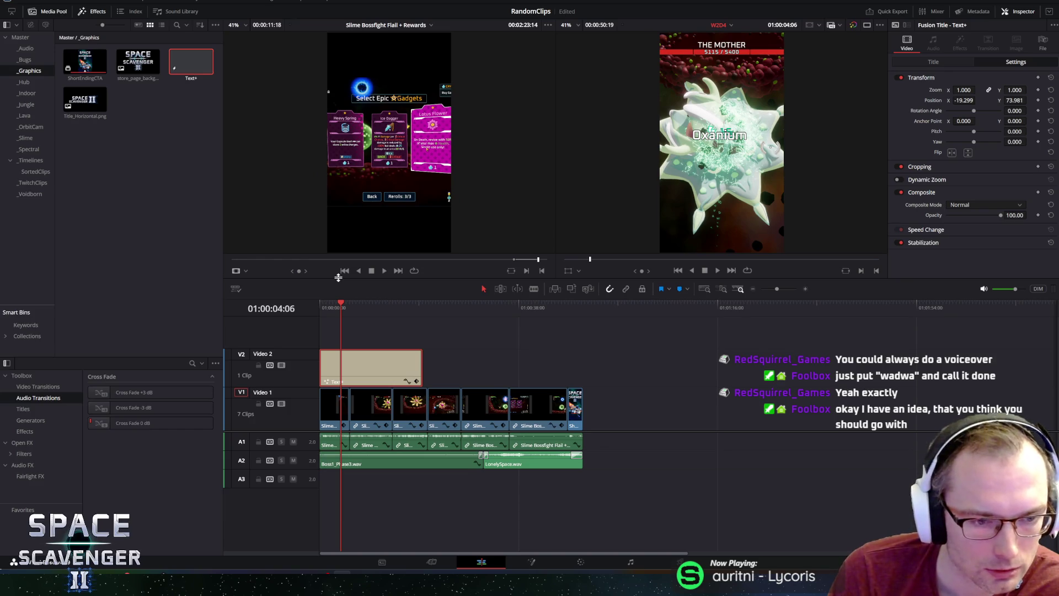
click(453, 341)
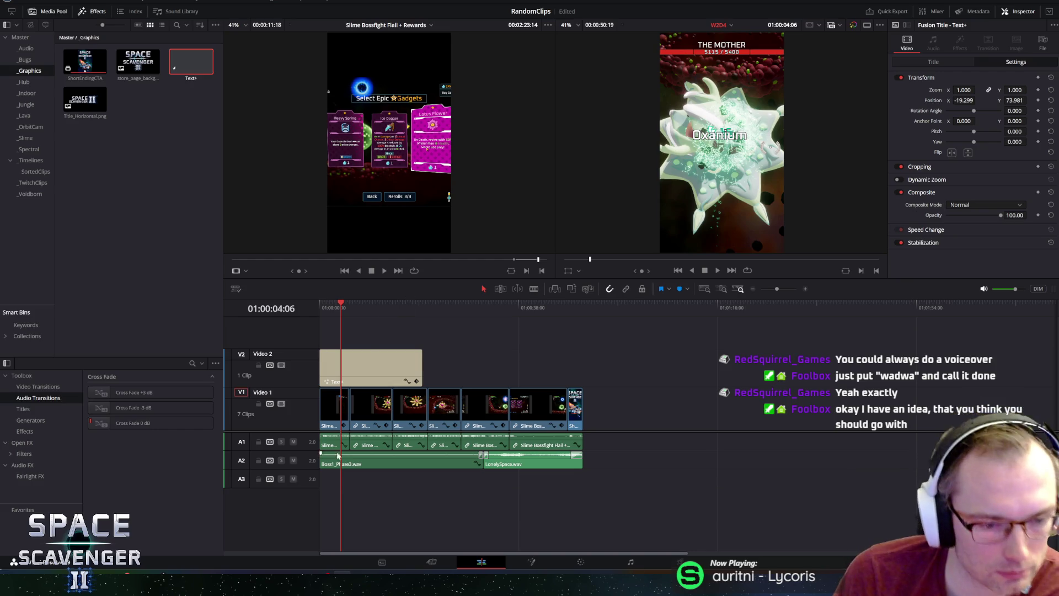
right_click(343, 484)
key(Escape)
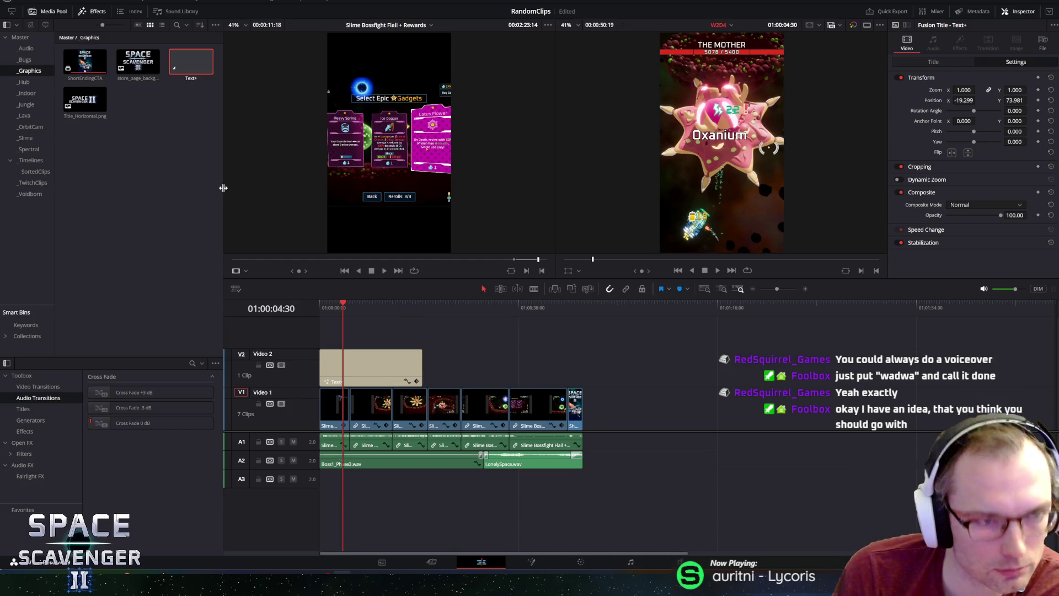
key(shift+z)
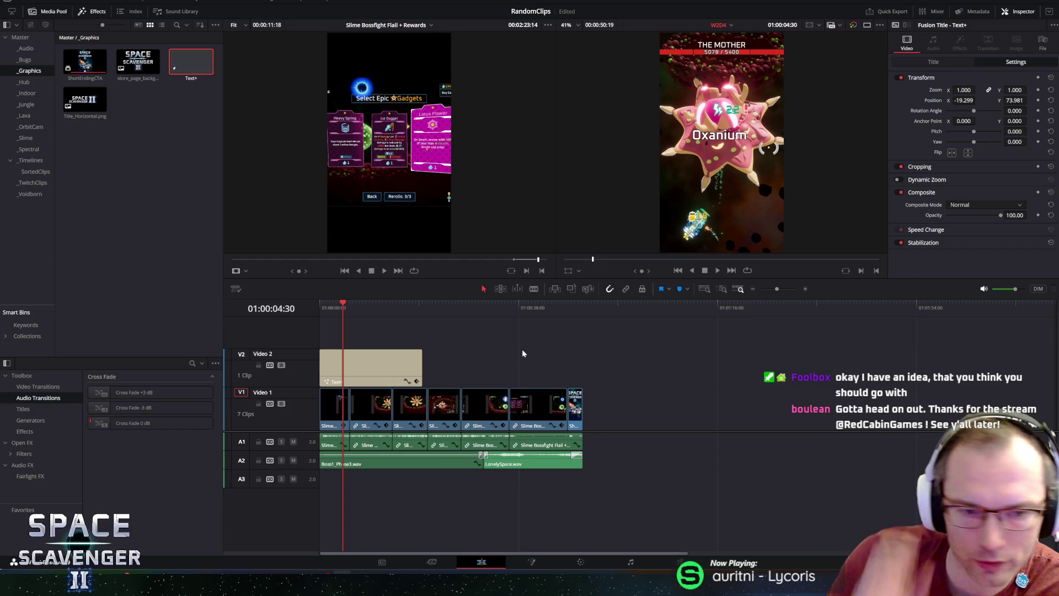
click(414, 365)
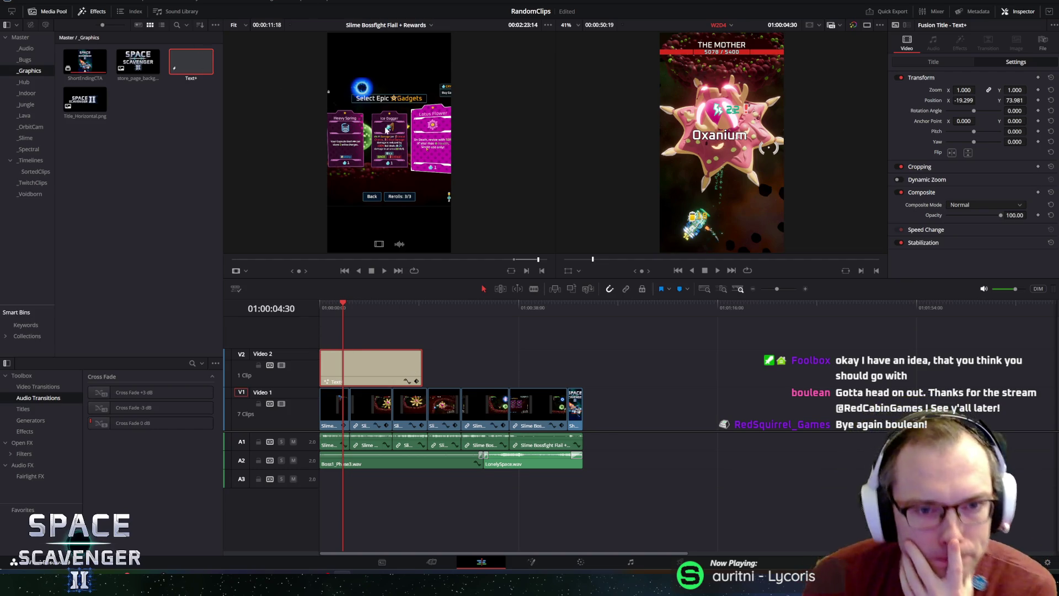
drag(343, 304, 320, 303)
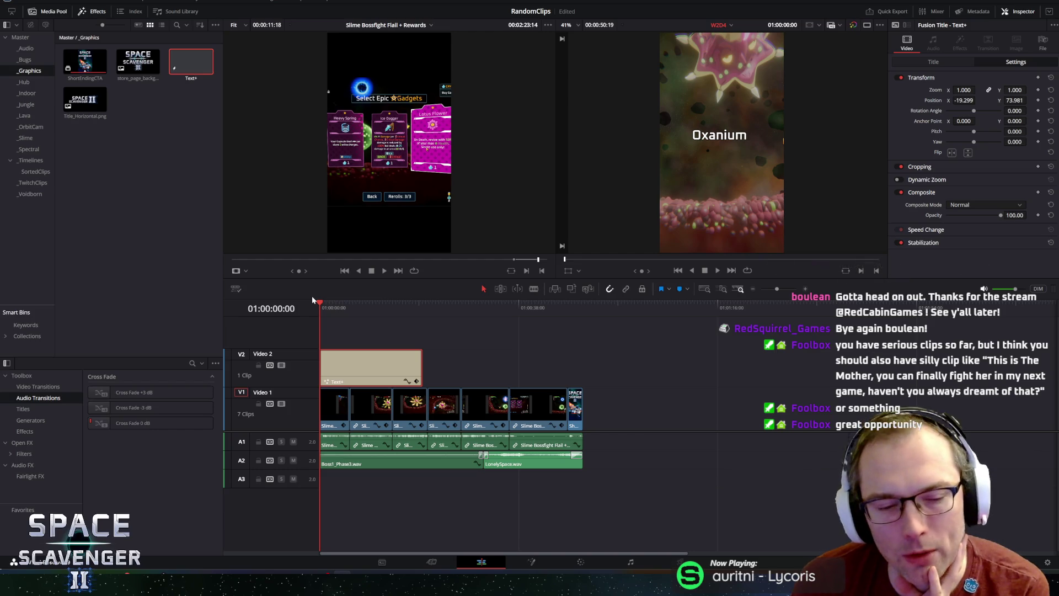
click(337, 303)
click(336, 304)
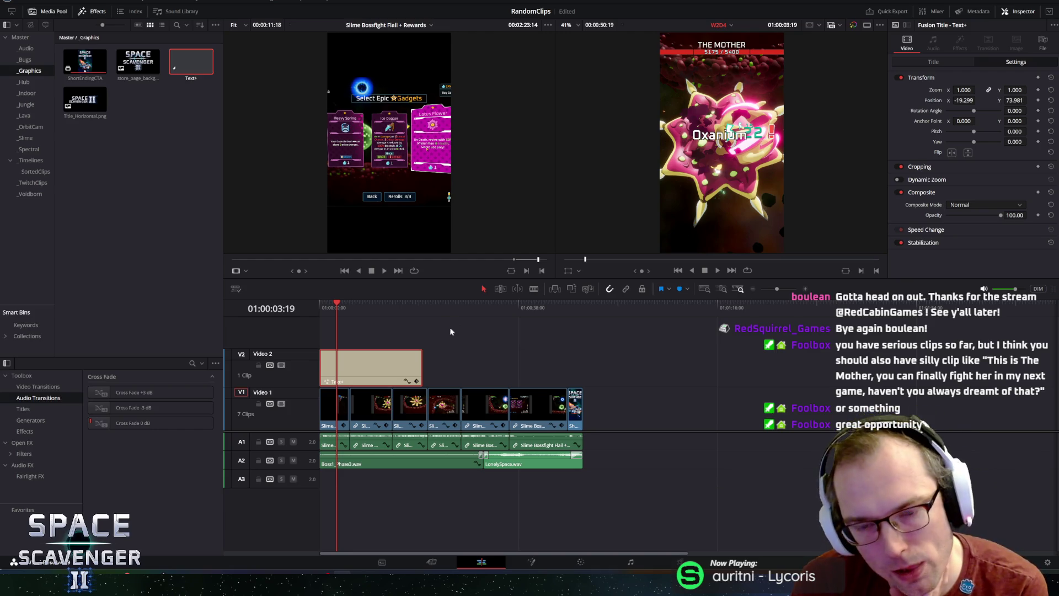
click(351, 305)
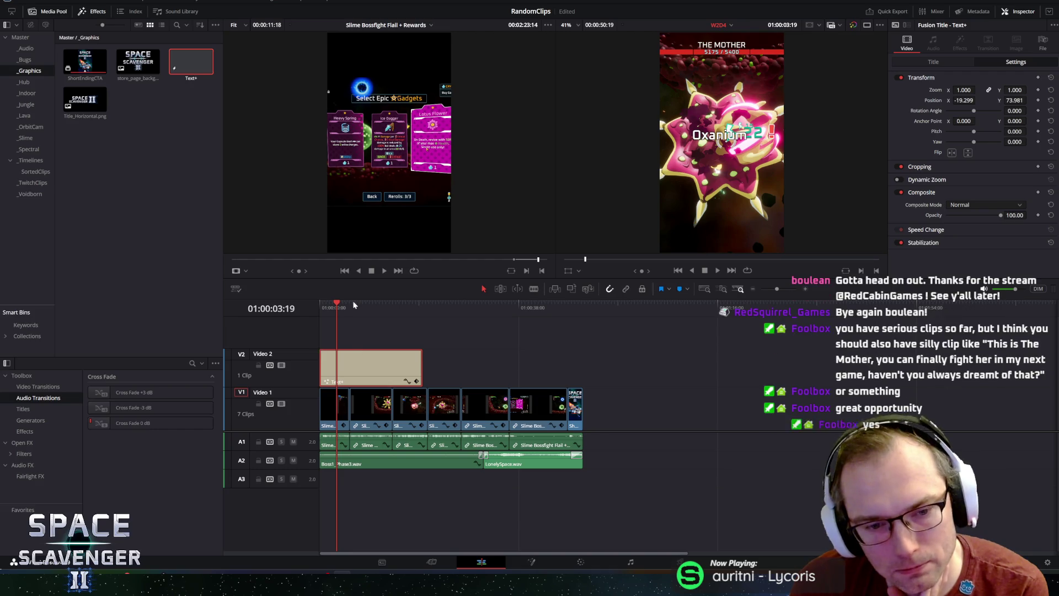
drag(351, 305, 329, 300)
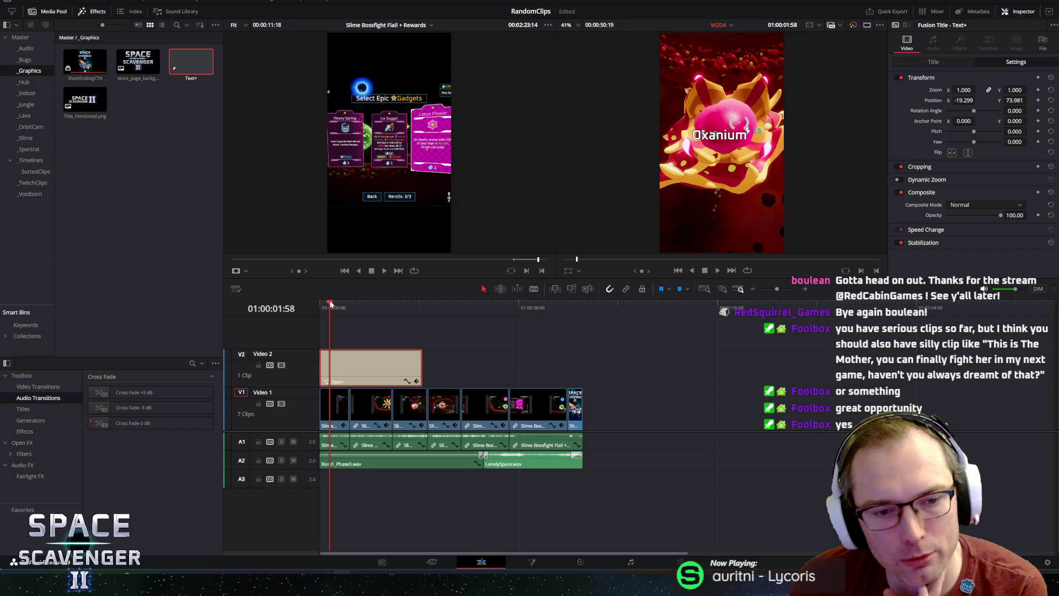
drag(339, 306, 334, 306)
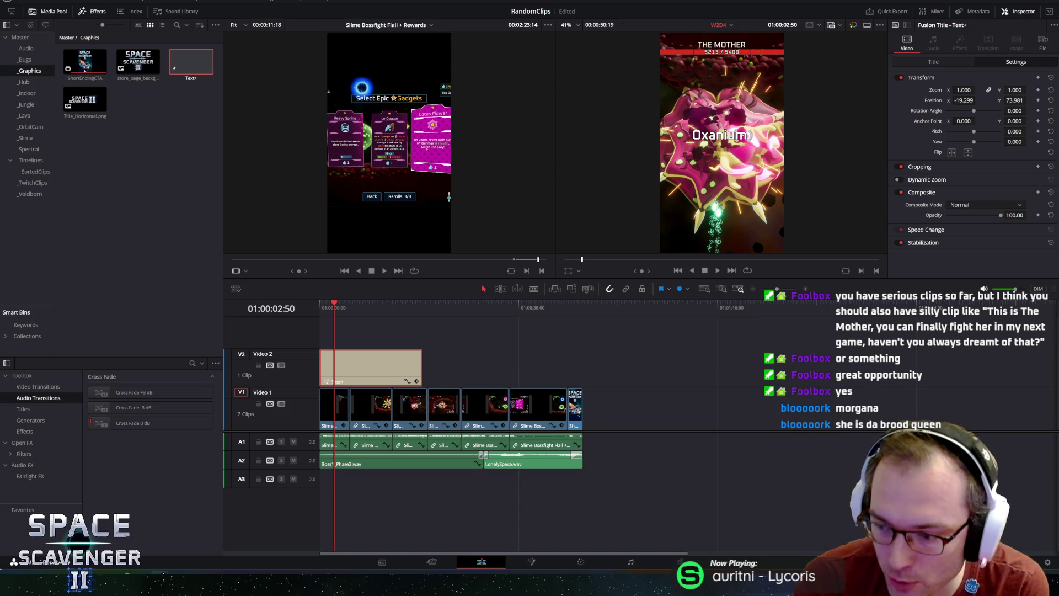
mouse_move(341, 307)
mouse_down()
mouse_move(361, 310)
mouse_move(327, 304)
mouse_up()
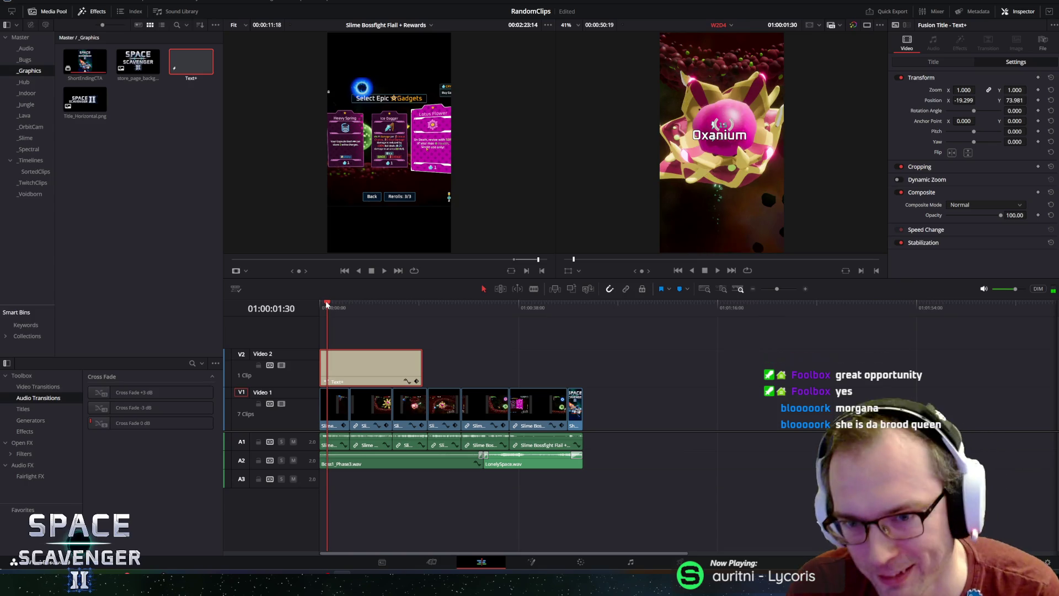
click(302, 350)
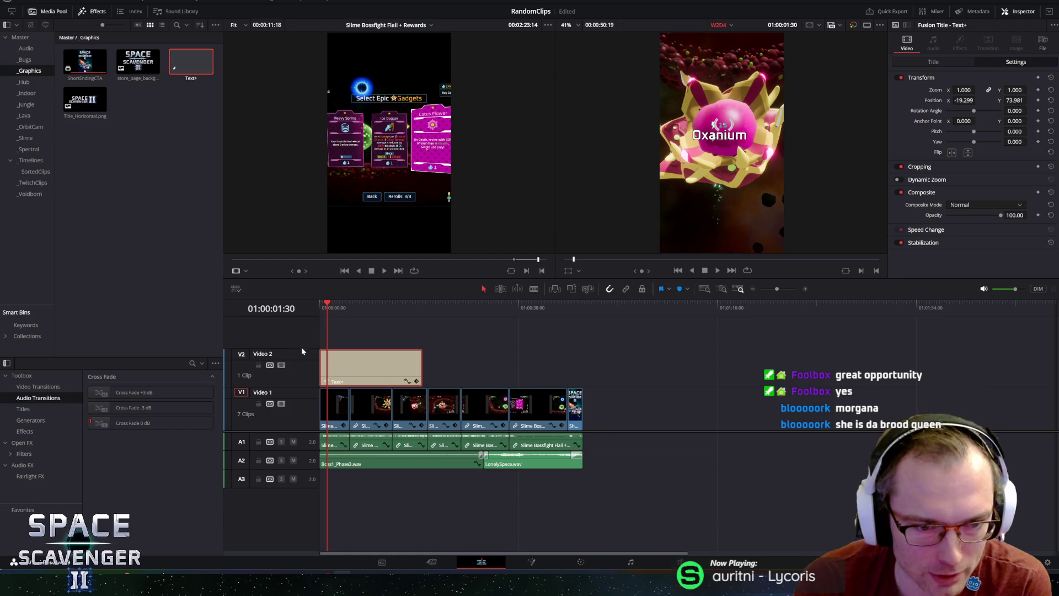
drag(303, 349, 302, 354)
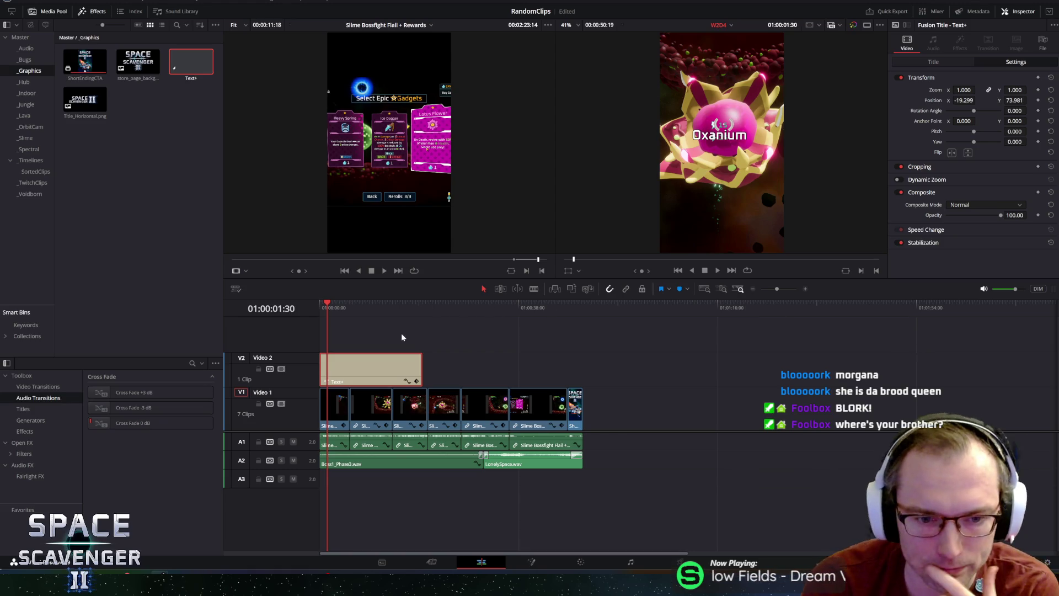
click(349, 307)
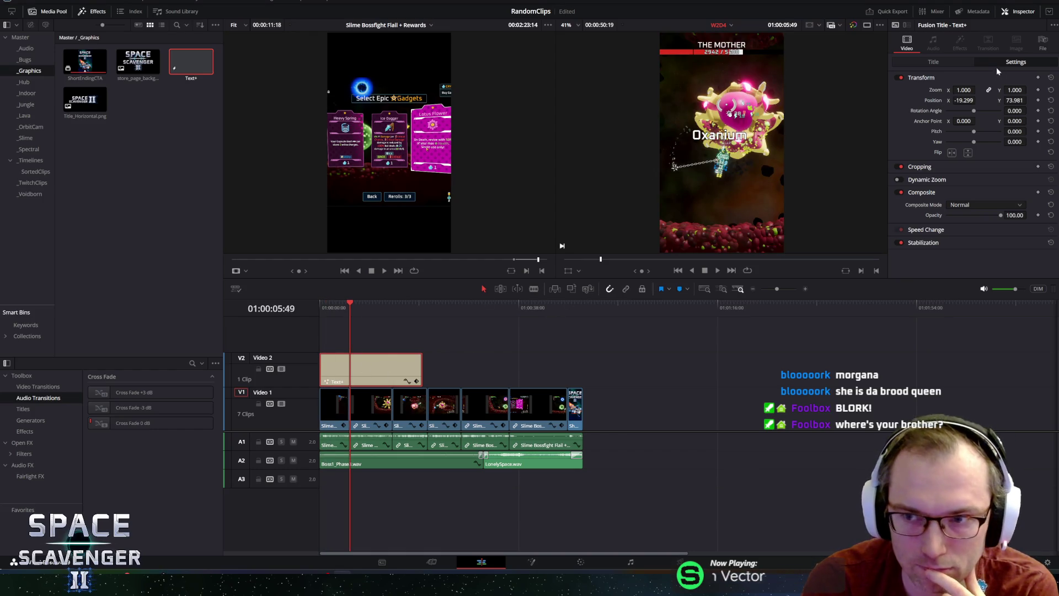
click(933, 61)
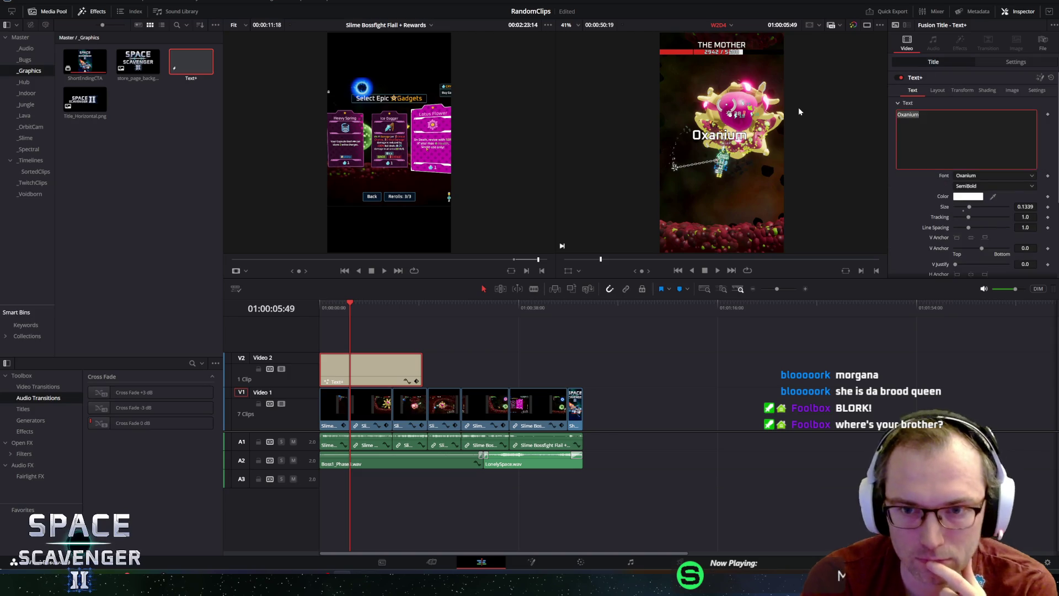
- Enter the title text 'Boss fights in' and 'Space Scavenger 2' on two lines
text(Boss fights in)
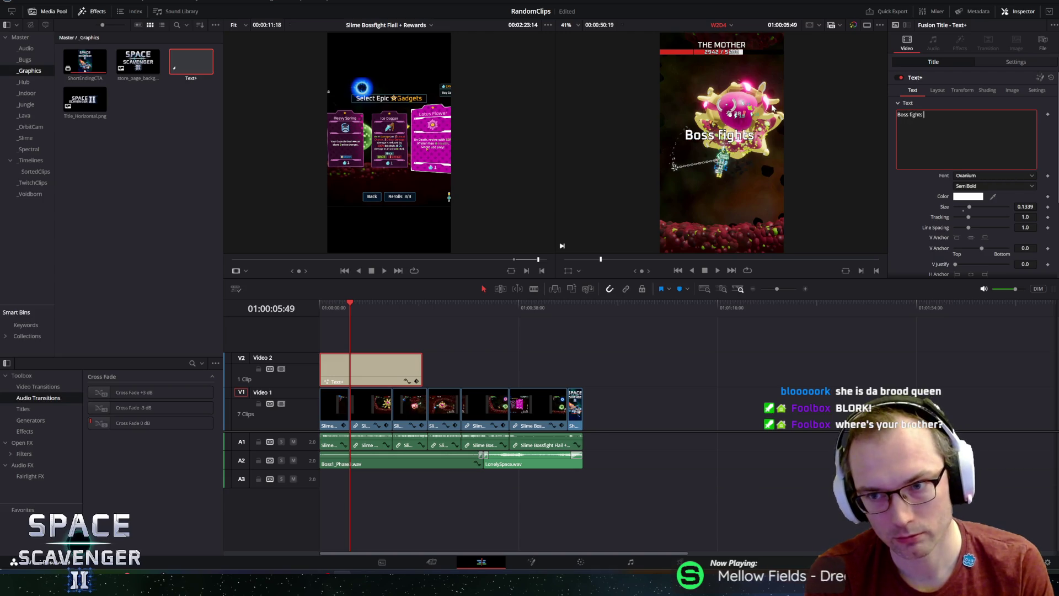
key(Return)
text(Space S)
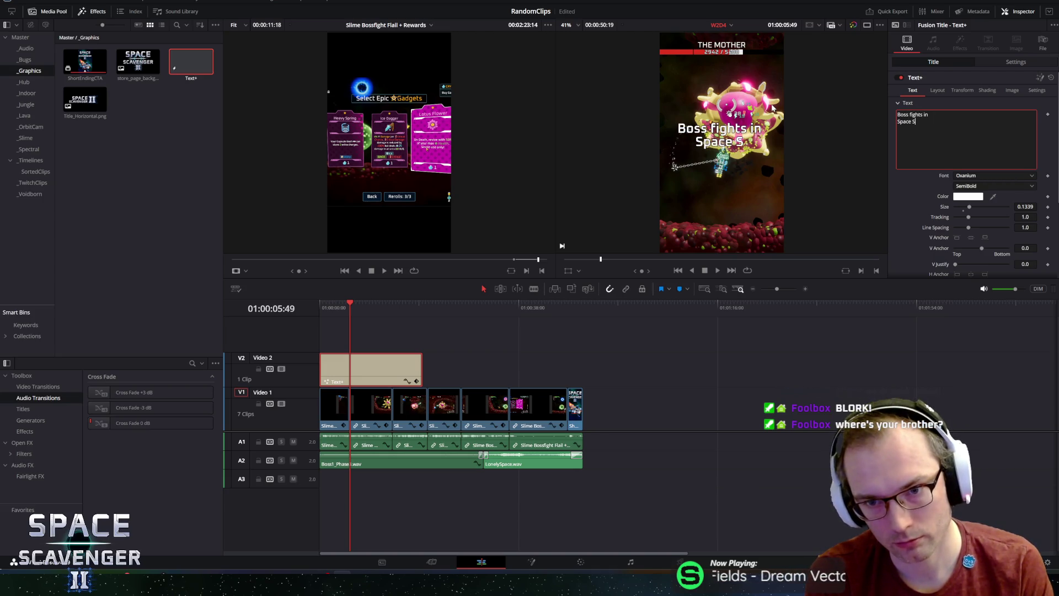
text(cavenger 2)
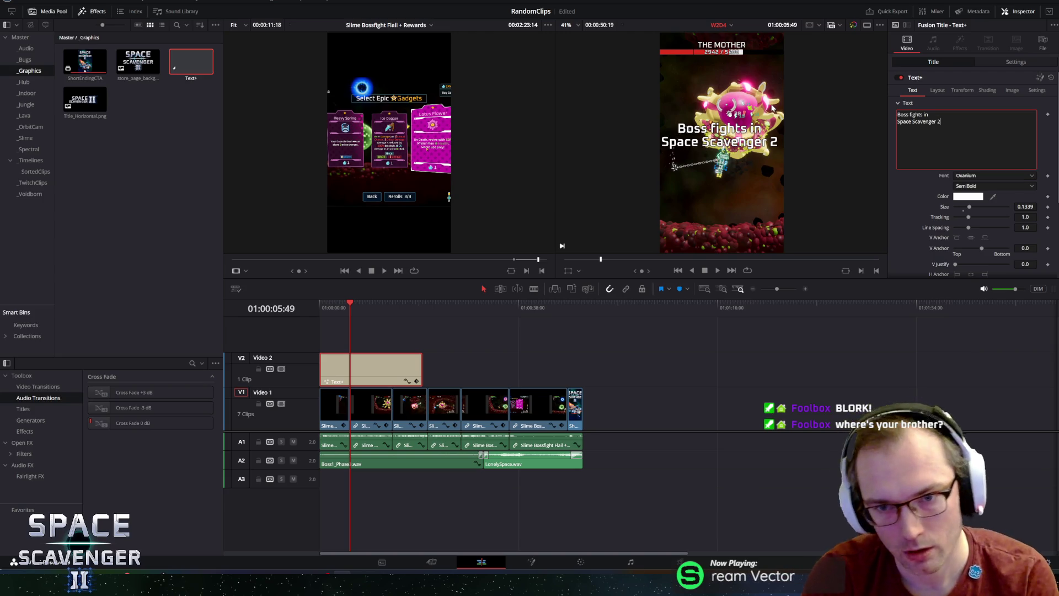
key(shift+Home)
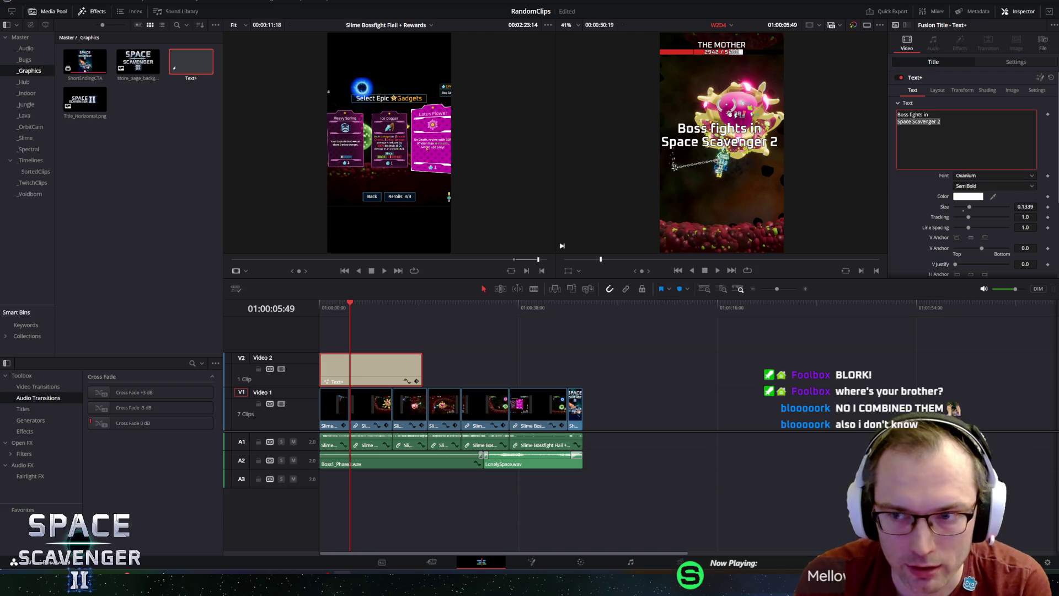
key(End)
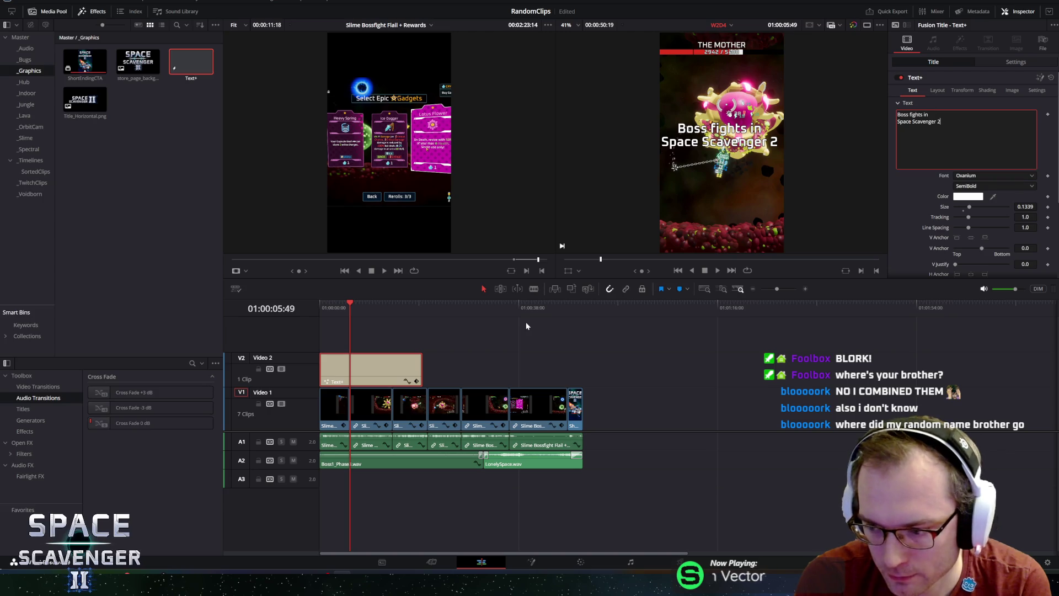
- Trim the Text+ title clip to end about three seconds in
drag(357, 307, 339, 310)
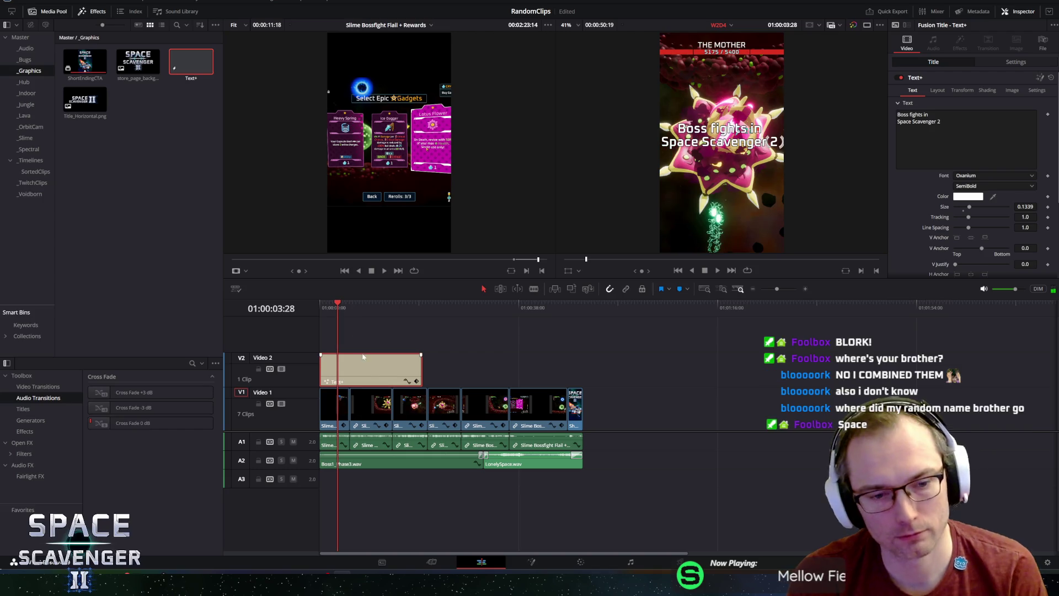
drag(421, 367, 358, 364)
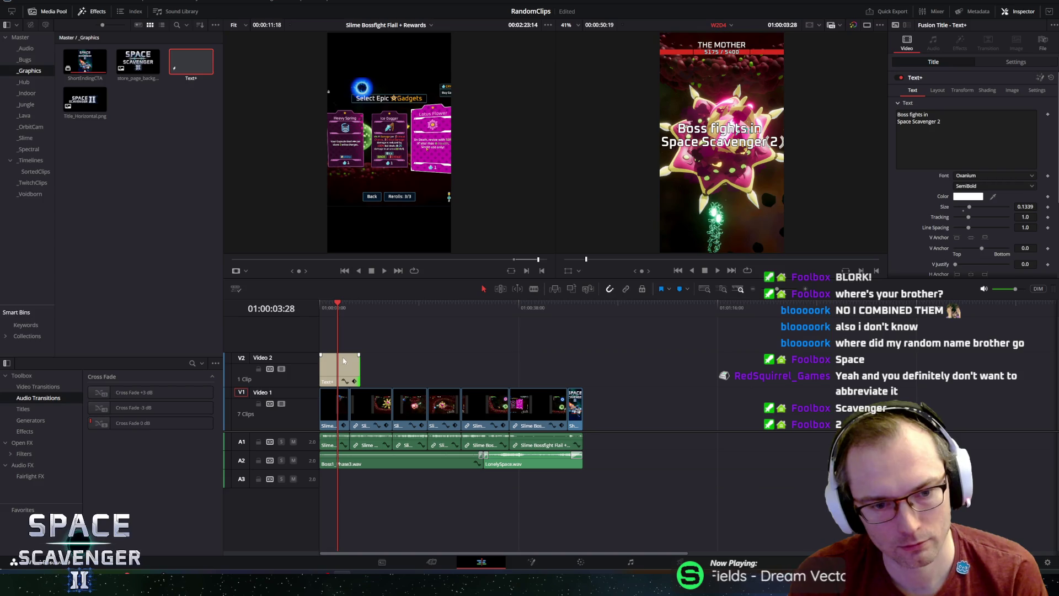
click(321, 307)
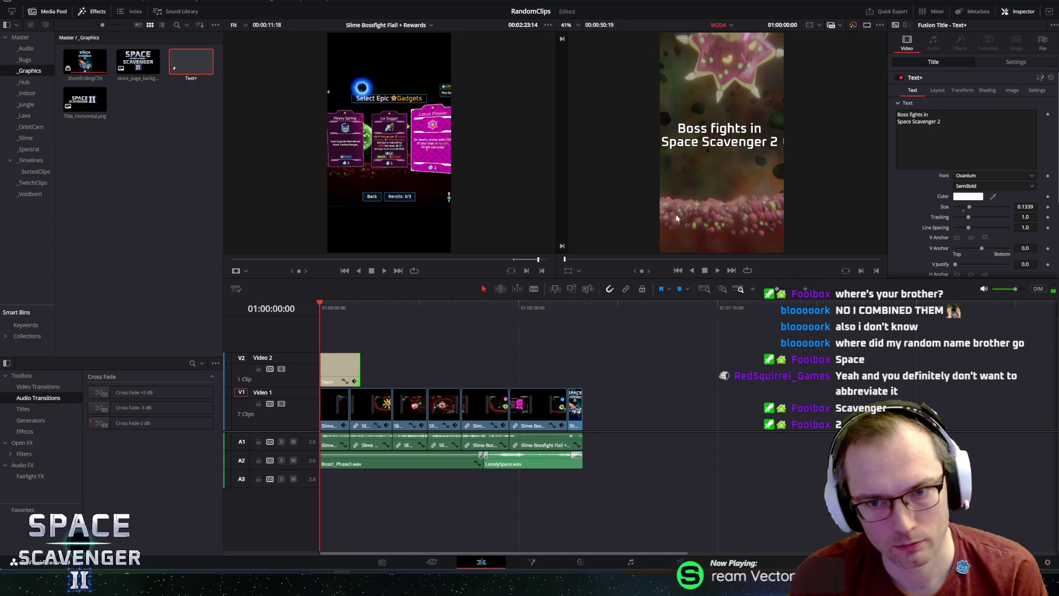
- Drag the title down near the frame bottom and set Position X to 0 (Y -631.104)
click(568, 270)
drag(699, 134, 694, 219)
click(1015, 61)
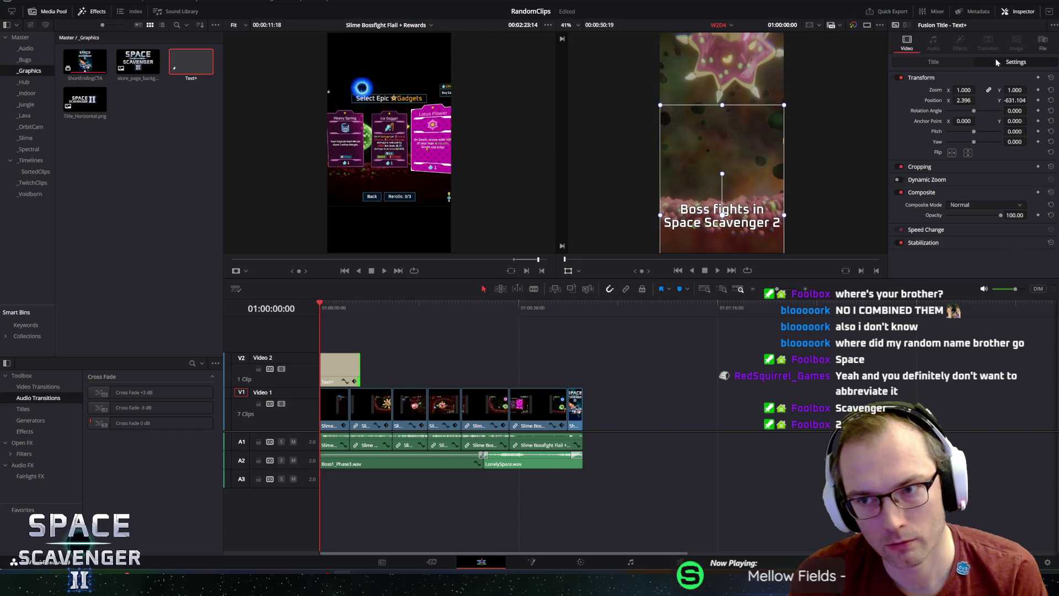
text(0)
key(Return)
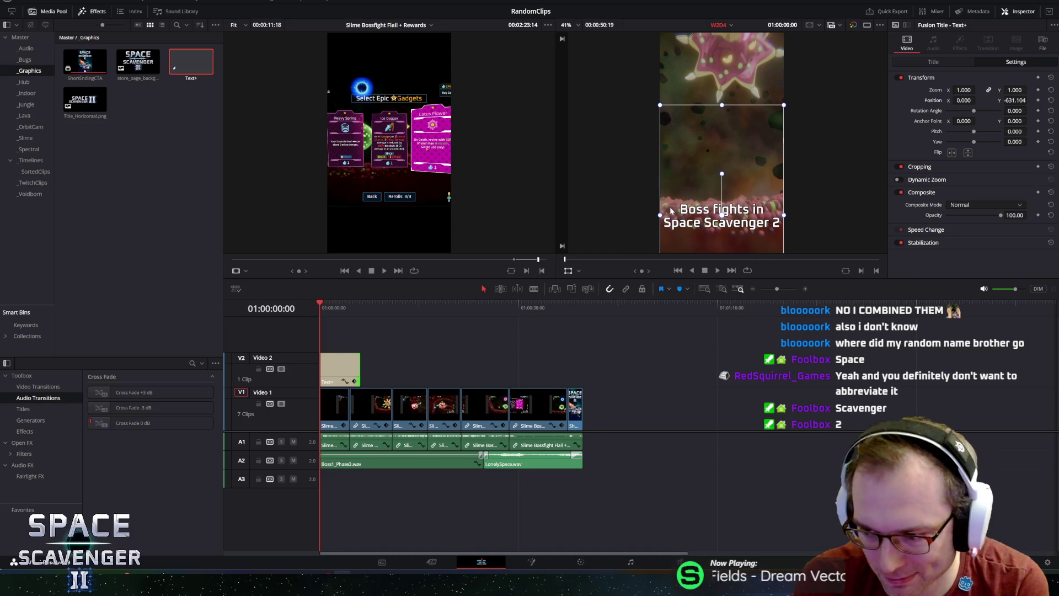
click(333, 318)
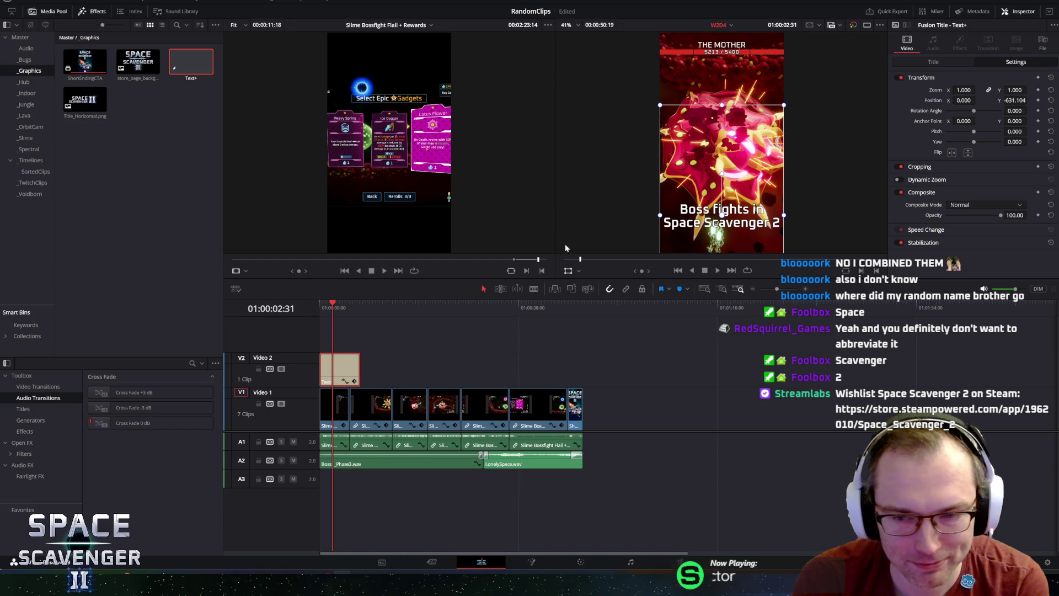
- Edit the Text+ title so 'Space Scavenger' and '2' sit on separate lines
click(934, 62)
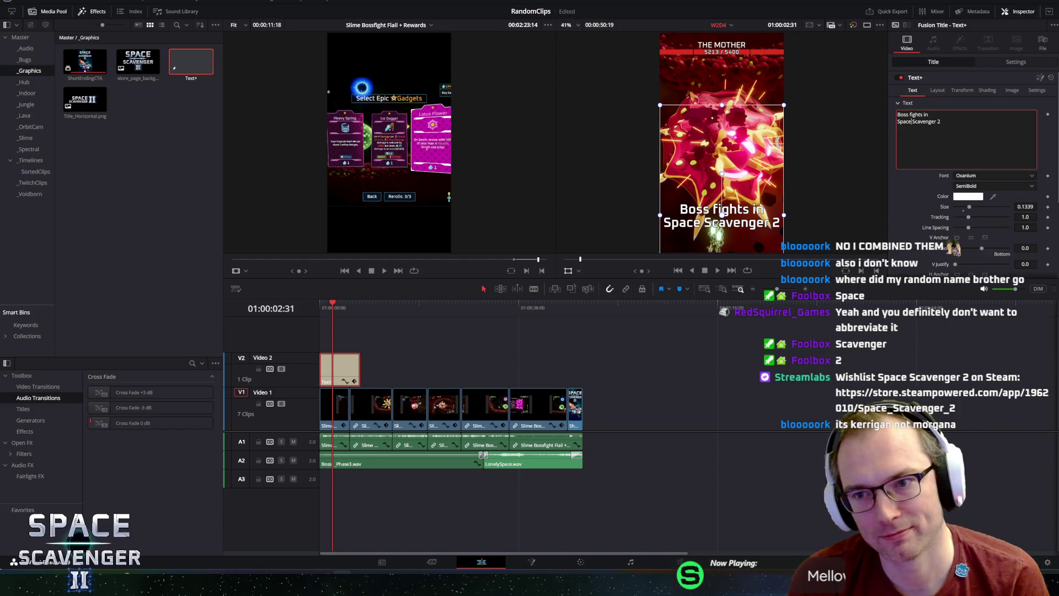
key(BackSpace)
key(Return)
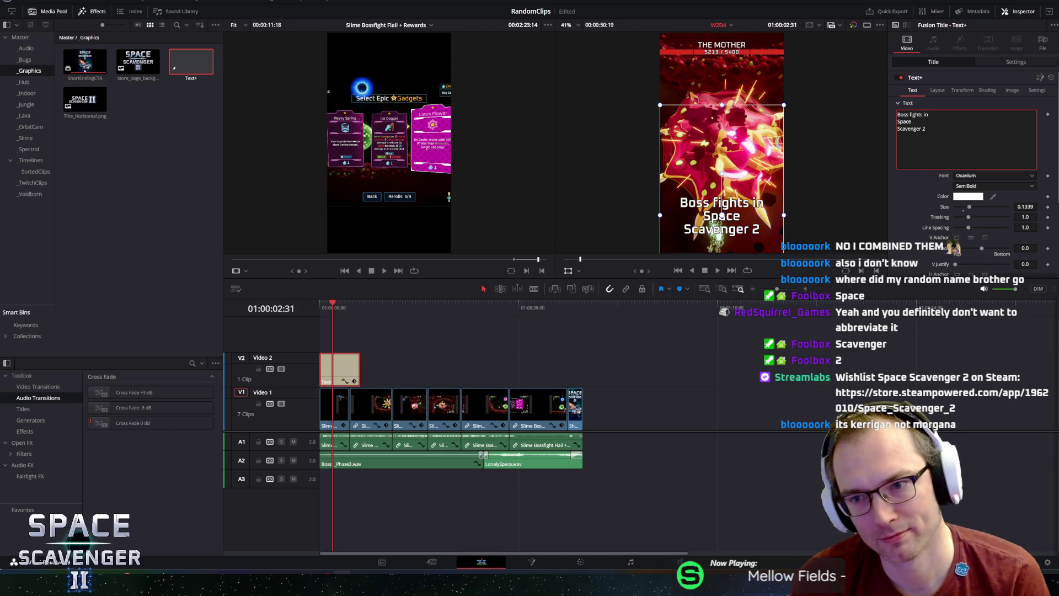
key(Left)
key(BackSpace)
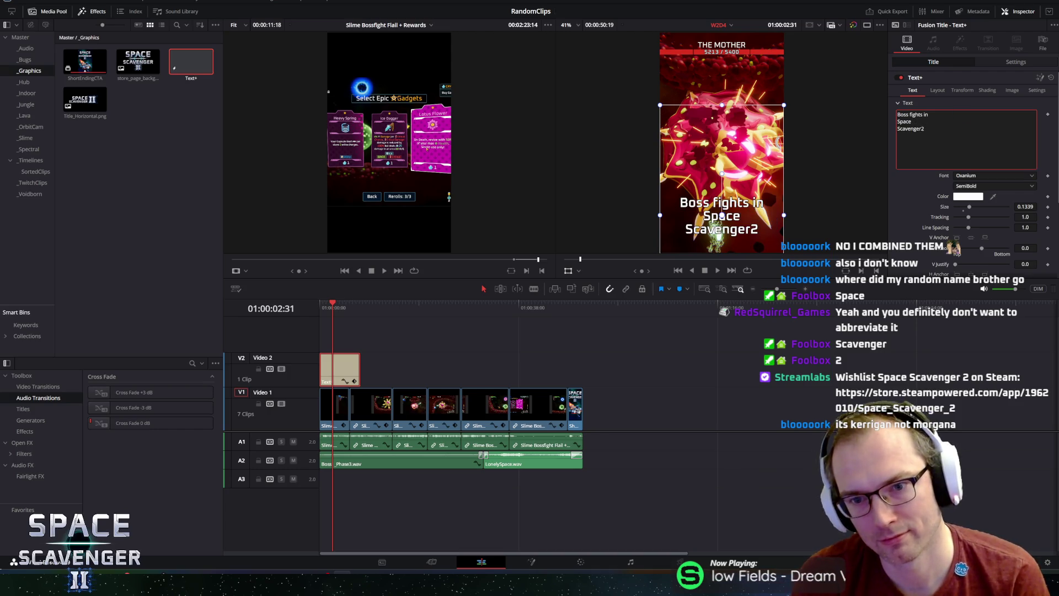
key(Return)
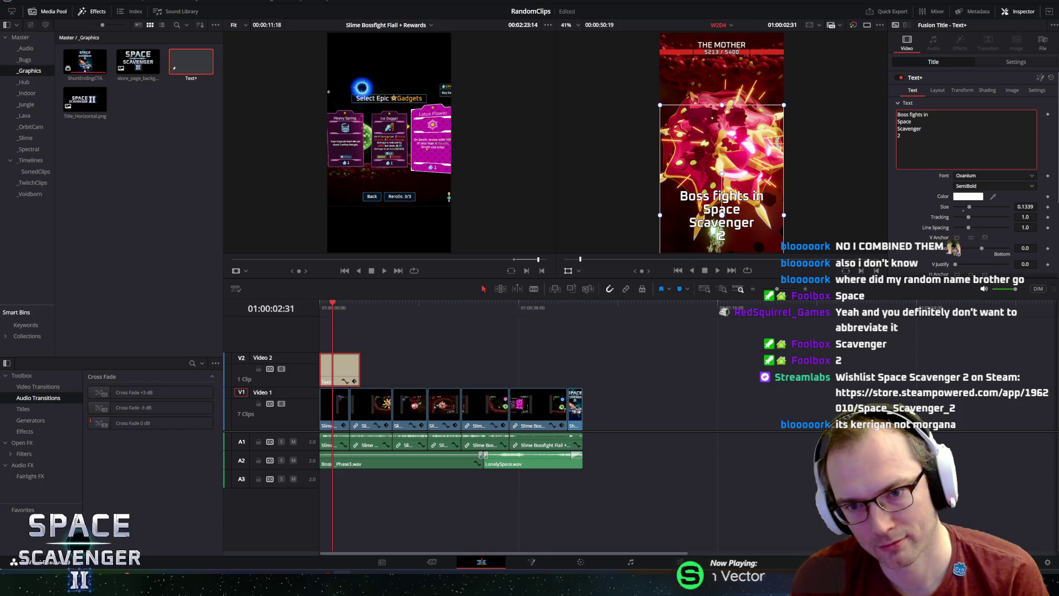
- Move the title higher, enlarge it to size 0.1654, and trim the V2 title clip's end
mouse_move(747, 218)
mouse_down()
mouse_move(753, 63)
mouse_move(756, 232)
mouse_move(754, 154)
mouse_up()
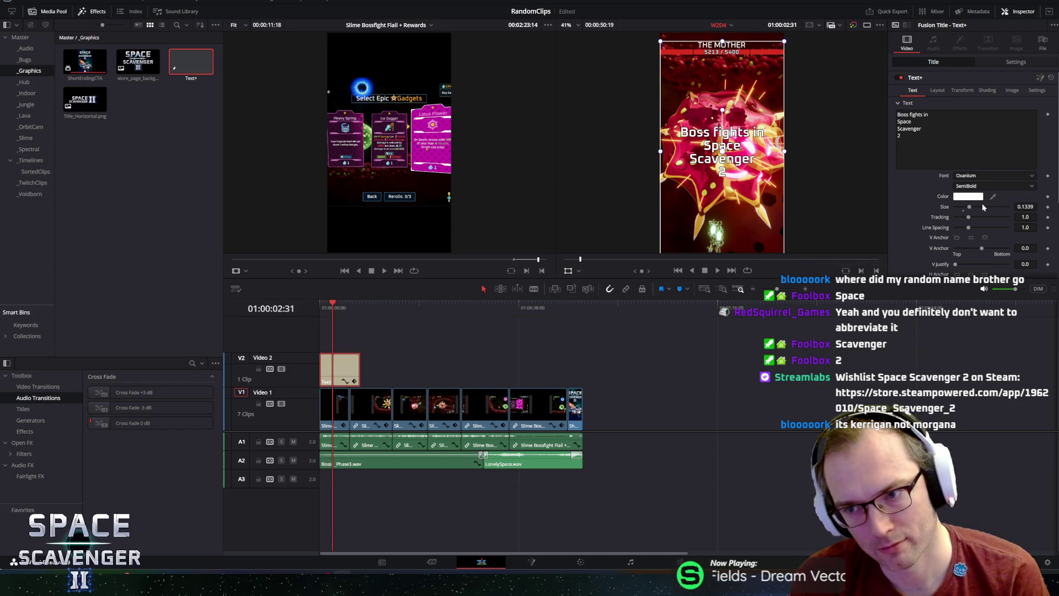
drag(970, 206, 973, 209)
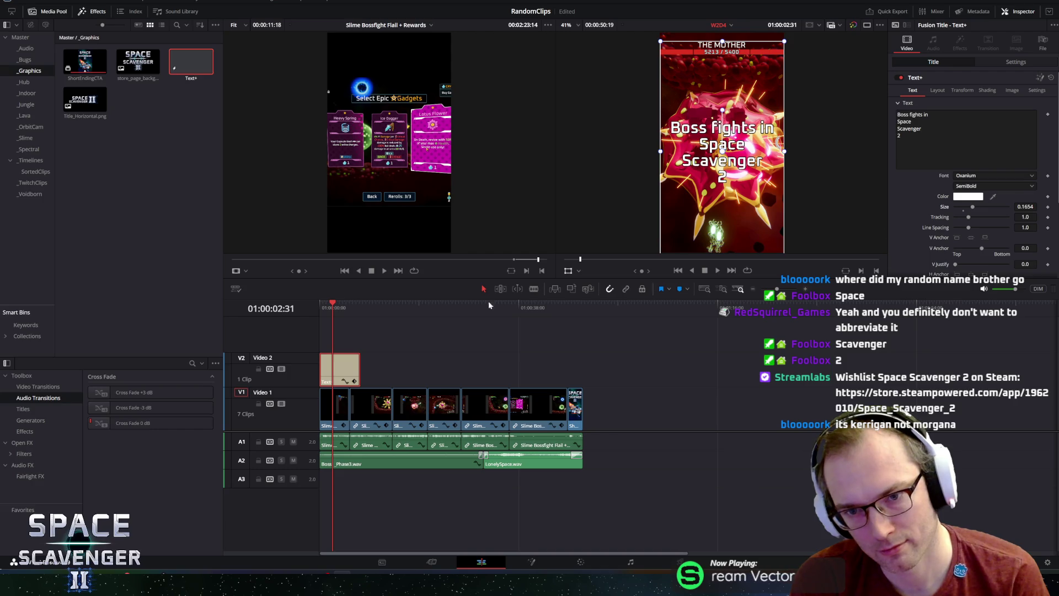
key(Home)
key(space)
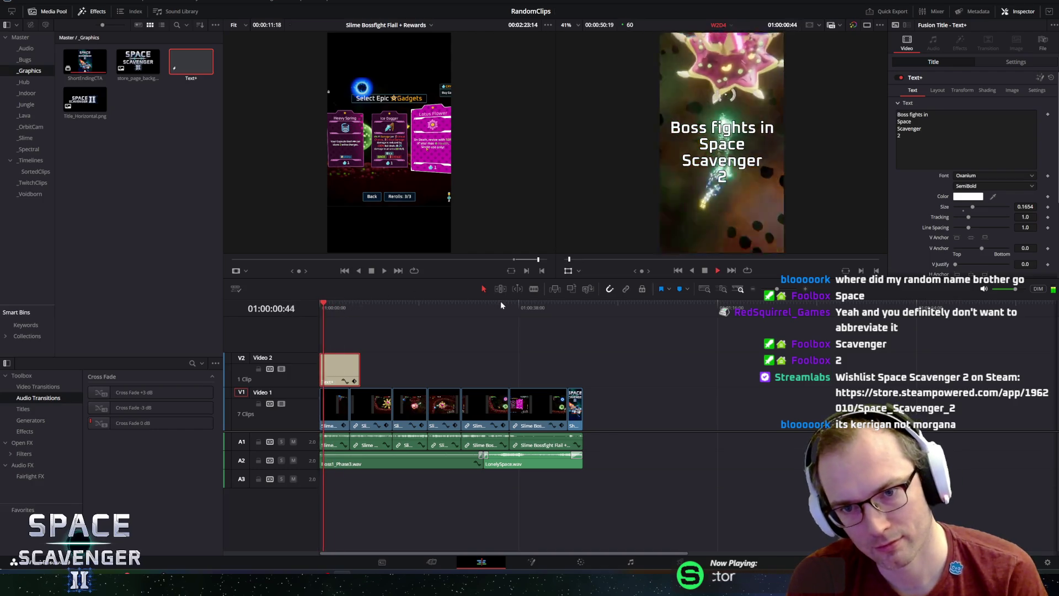
key(space)
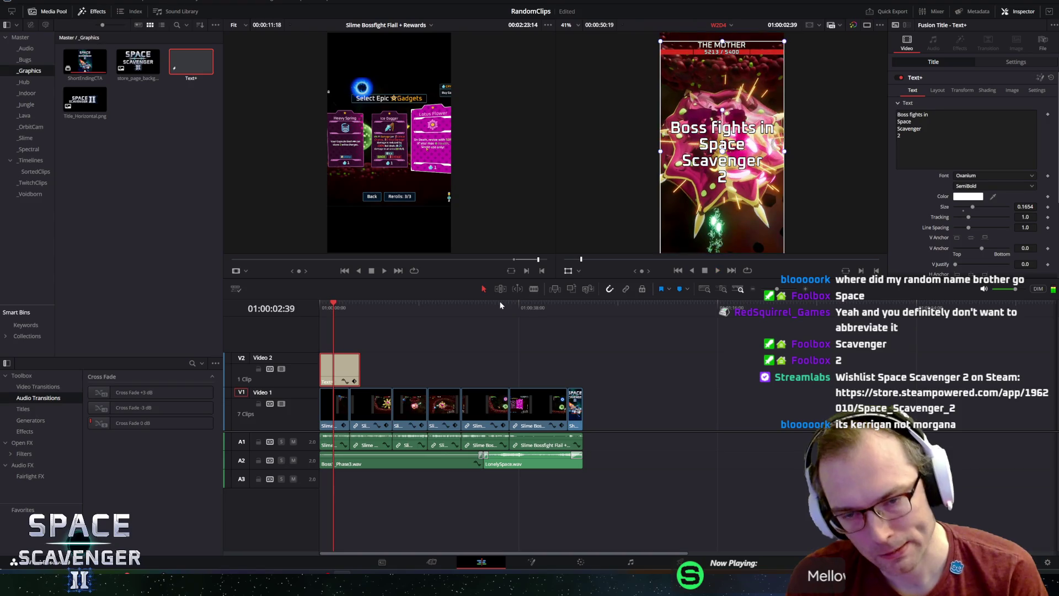
drag(359, 368, 343, 367)
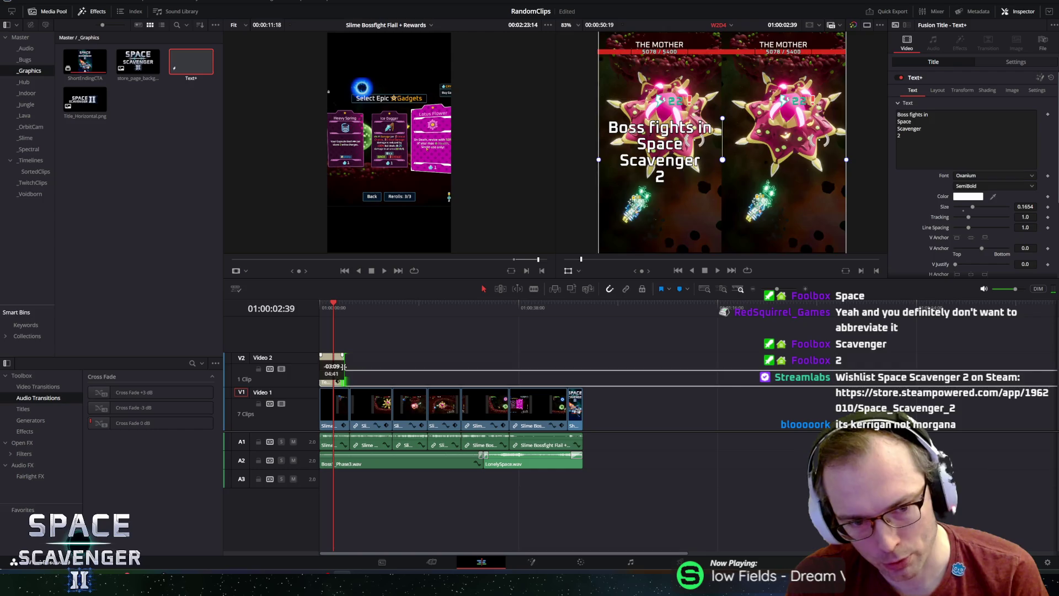
click(335, 307)
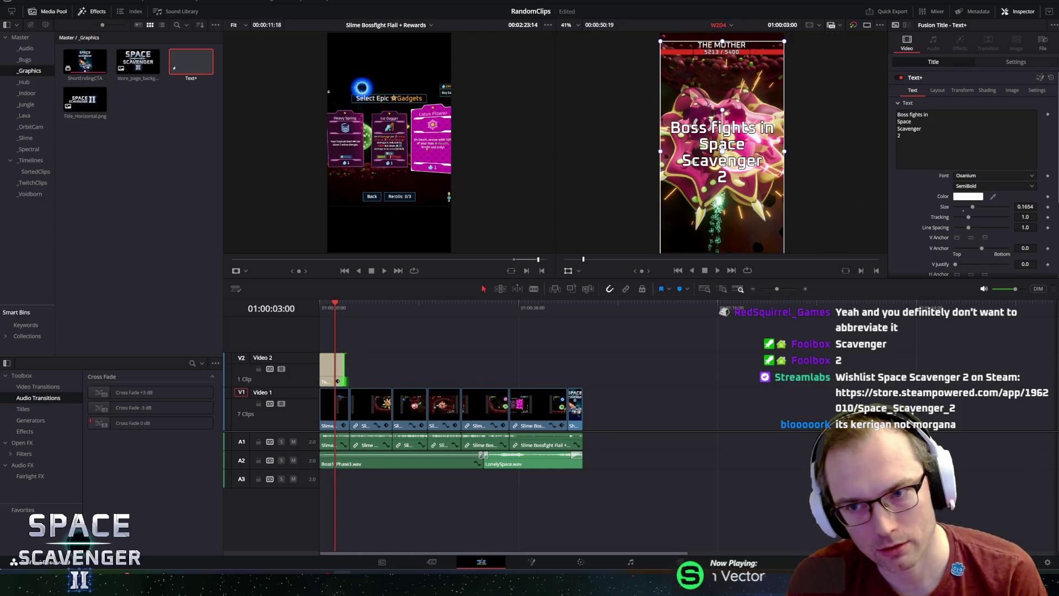
- Replace the first title line 'Boss fights in' with 'A boss fight' and preview the opening
triple_click(912, 114)
text(A B)
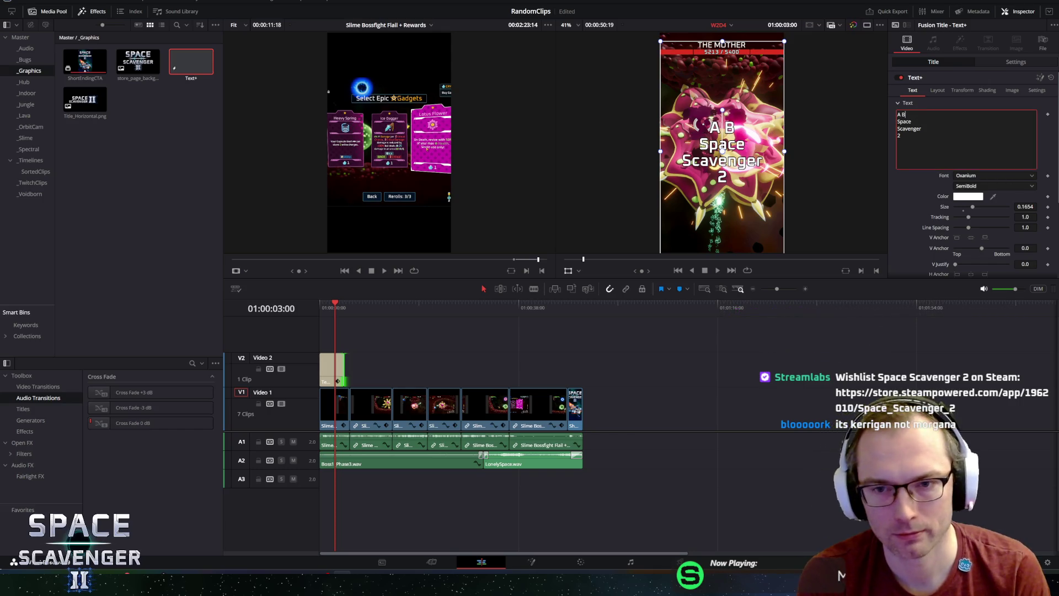
key(BackSpace)
text(boss fight)
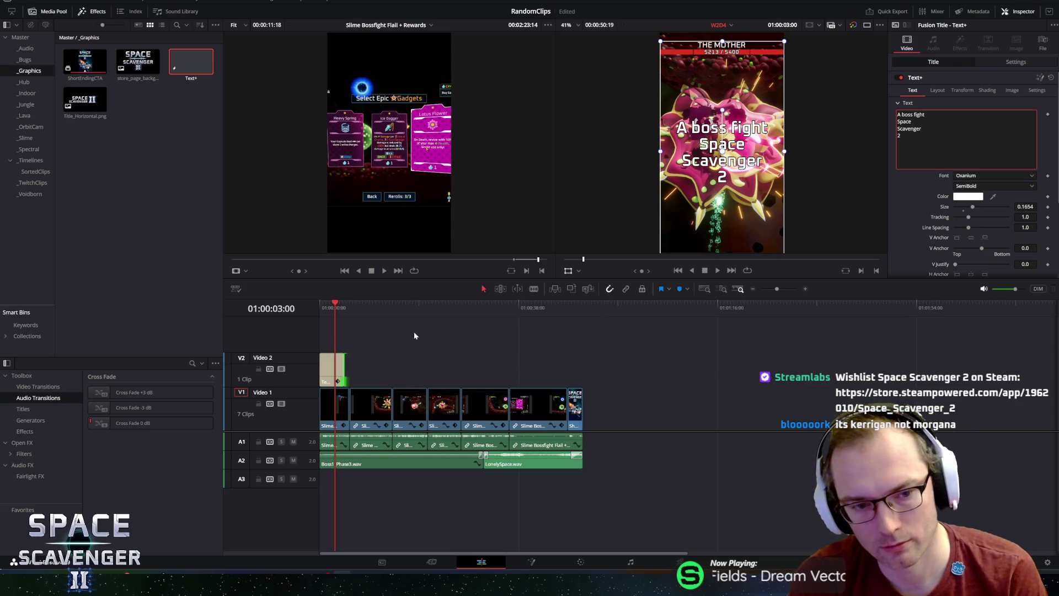
drag(340, 308, 313, 302)
key(space)
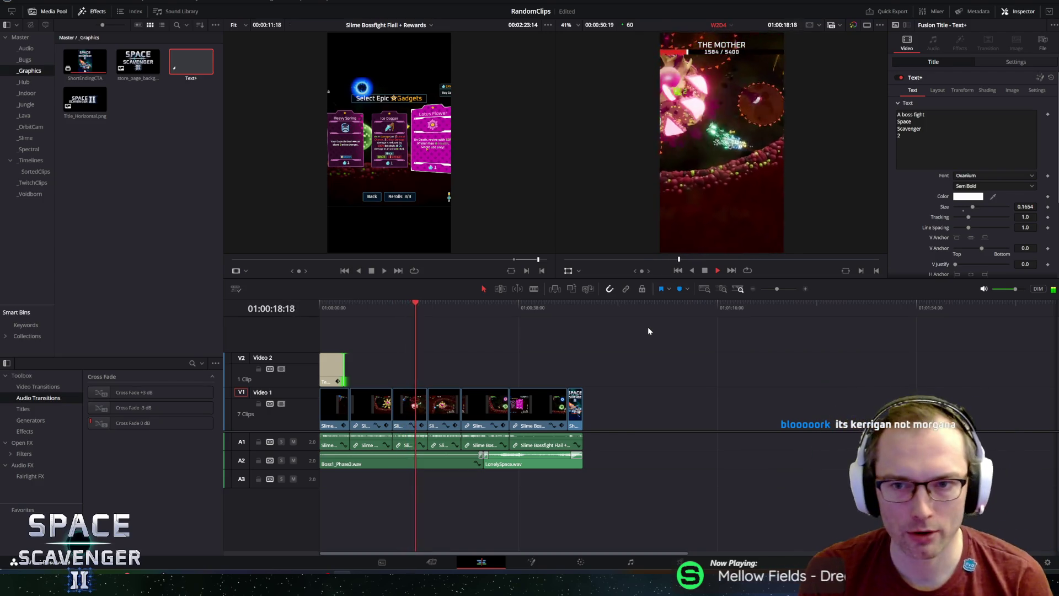
- Play back the montage and stop near the music changeover with the clip selection cleared
key(space)
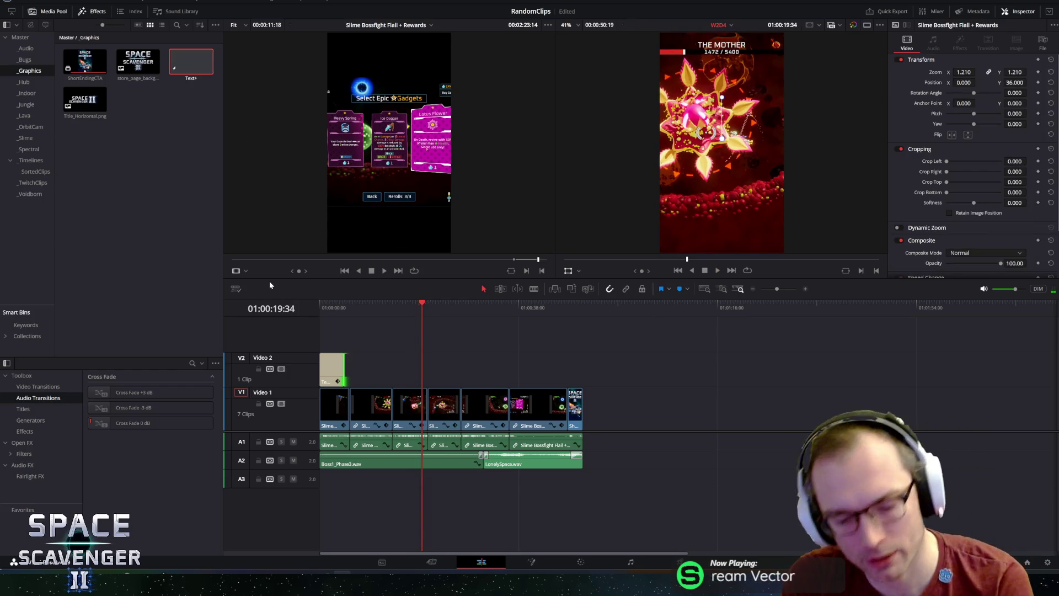
key(space)
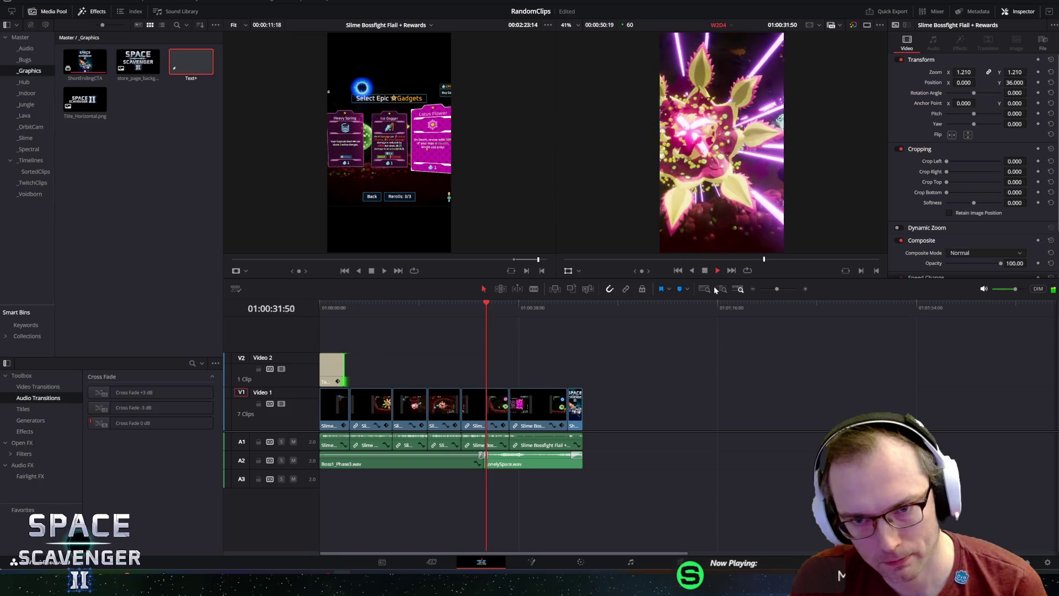
key(space)
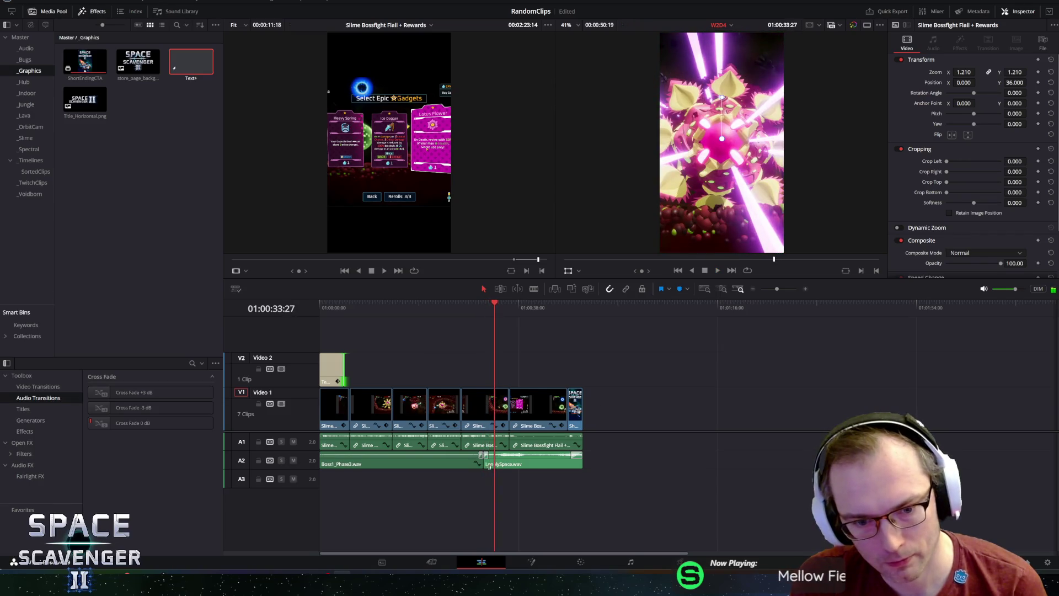
click(723, 289)
click(645, 470)
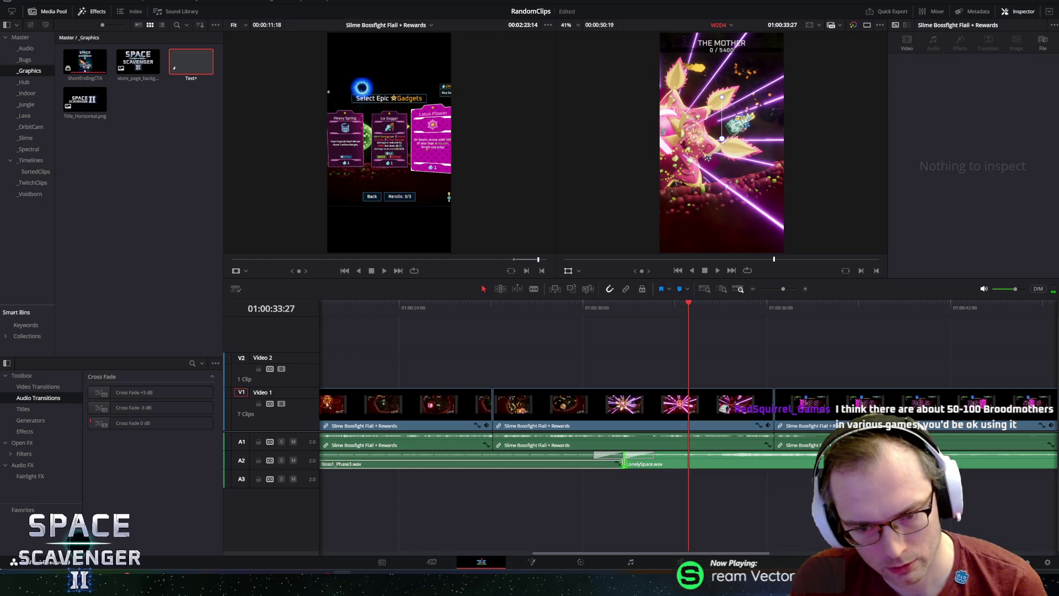
- Trim the start of LonelySpace.wav on A2 about a second later and replay the changeover
drag(625, 463, 659, 462)
click(607, 309)
key(space)
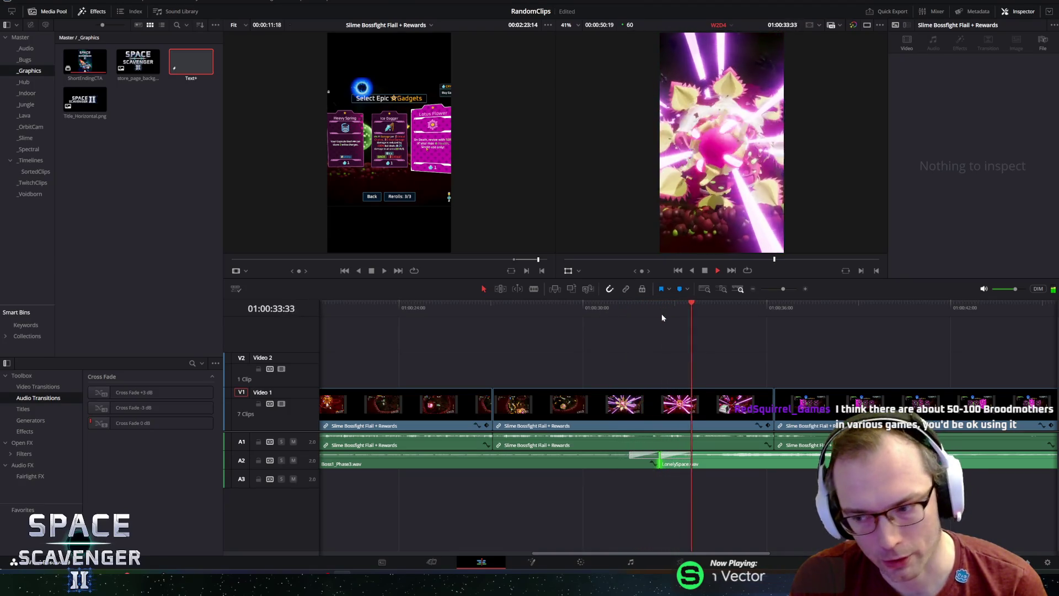
scroll(529, 428, down, 5)
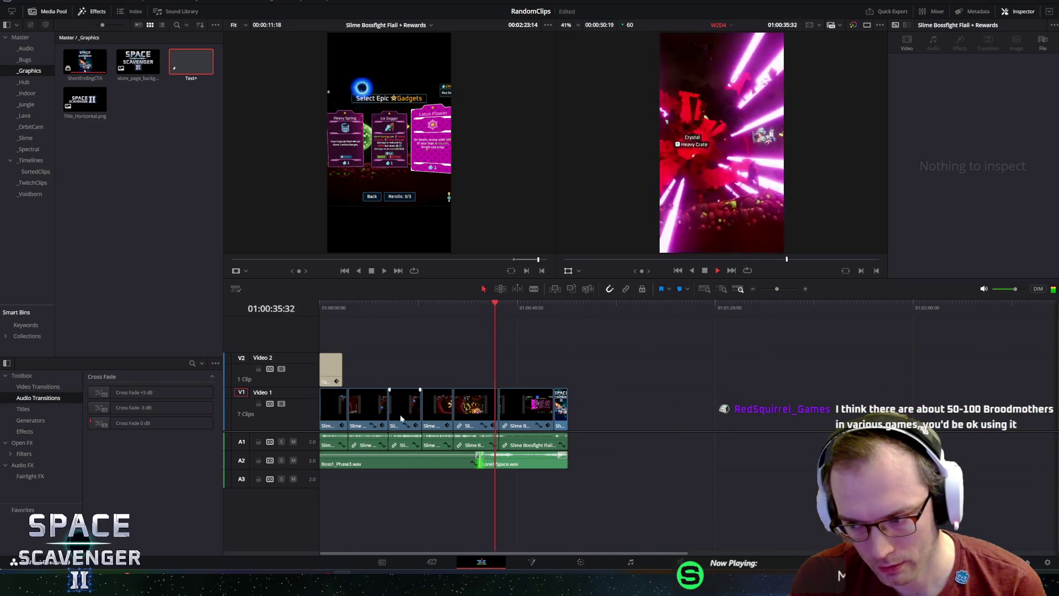
scroll(334, 425, up, 2)
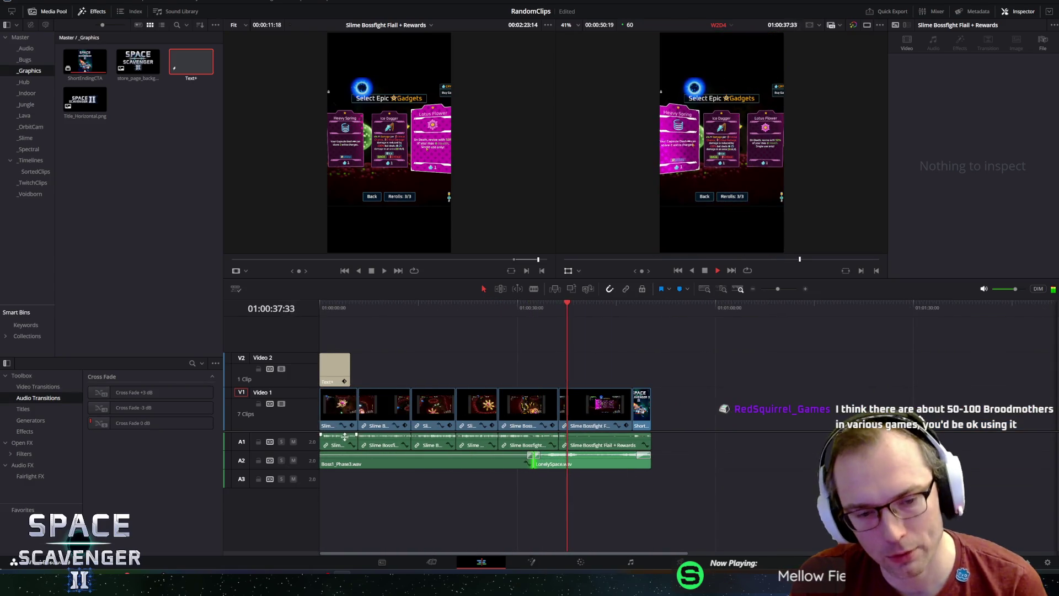
mouse_move(564, 551)
mouse_down()
mouse_move(574, 554)
mouse_move(511, 544)
mouse_up()
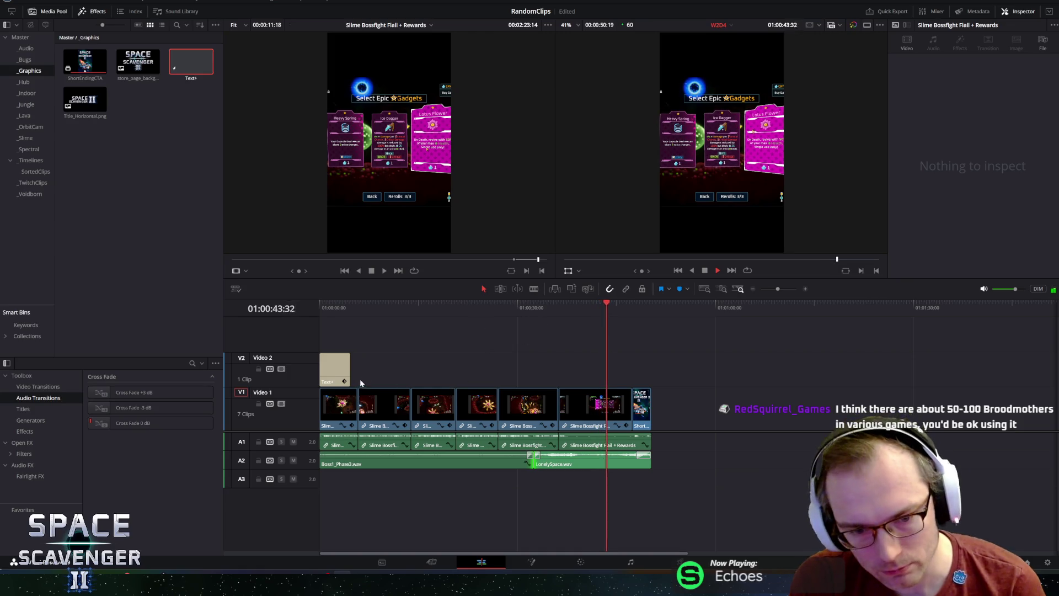
scroll(386, 315, up, 1)
click(328, 306)
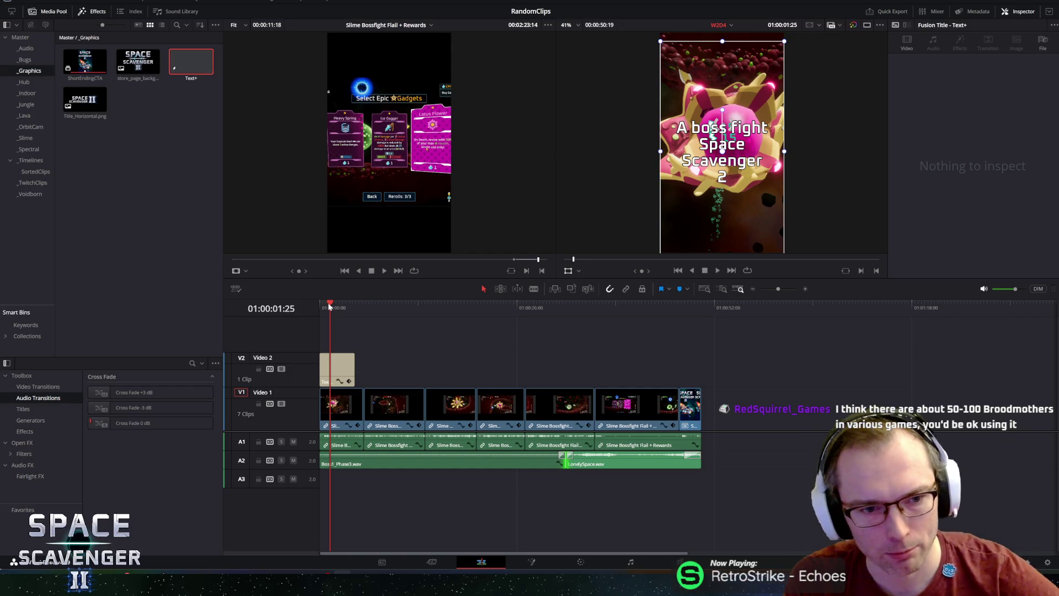
drag(333, 306, 345, 307)
key(space)
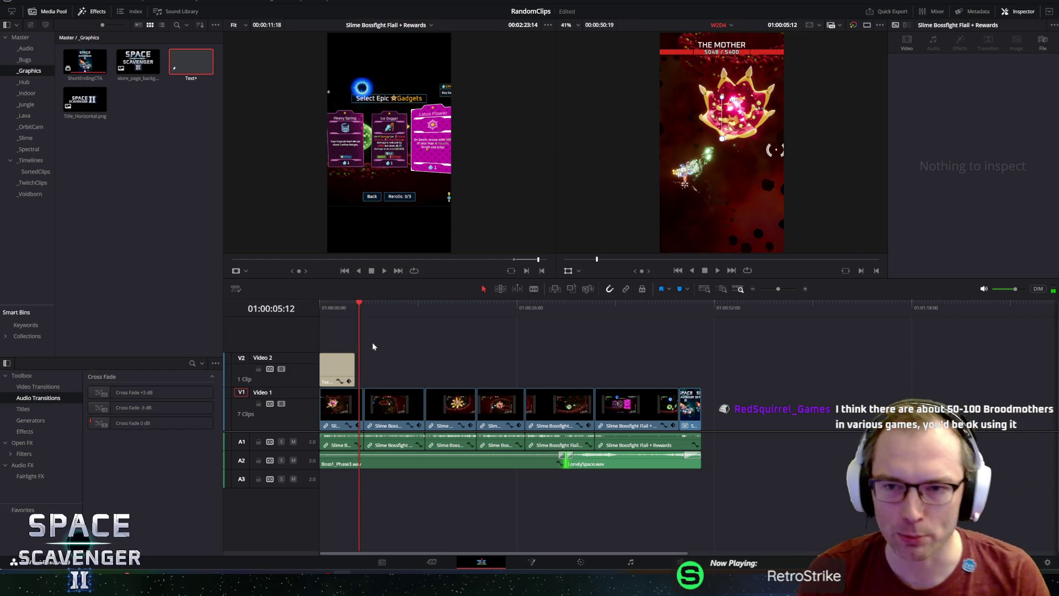
drag(359, 304, 554, 310)
key(space)
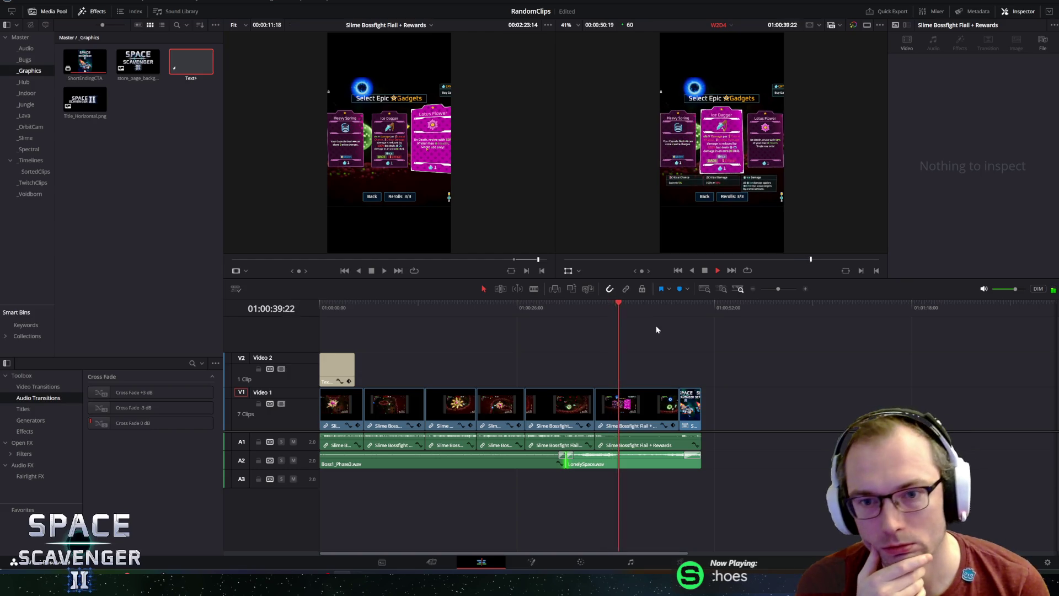
key(space)
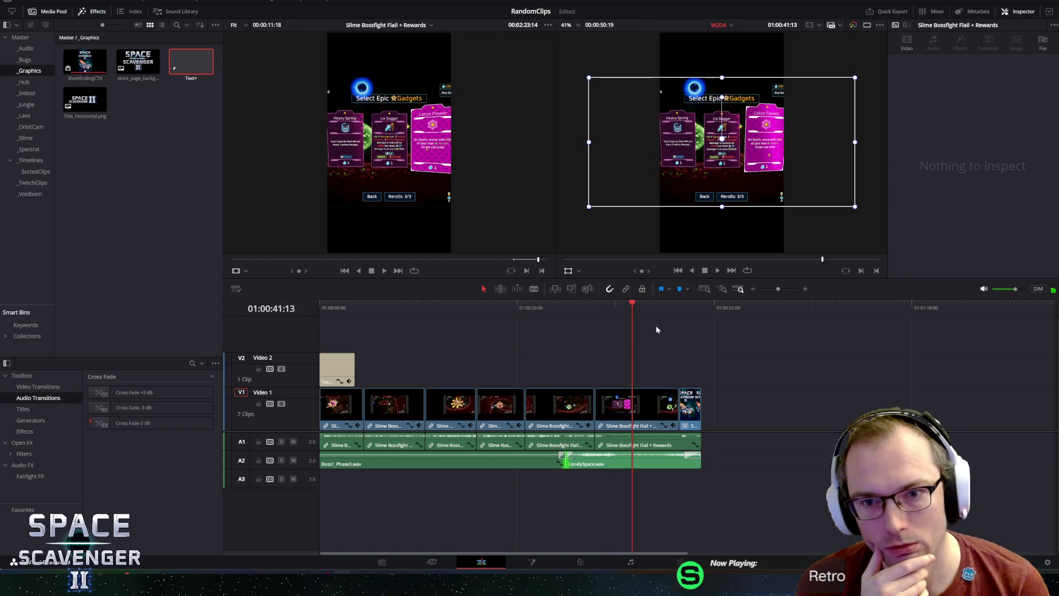
- Trim the final Slime Bossfight clip and its A1 and A2 audio to the playhead, then save
click(633, 402)
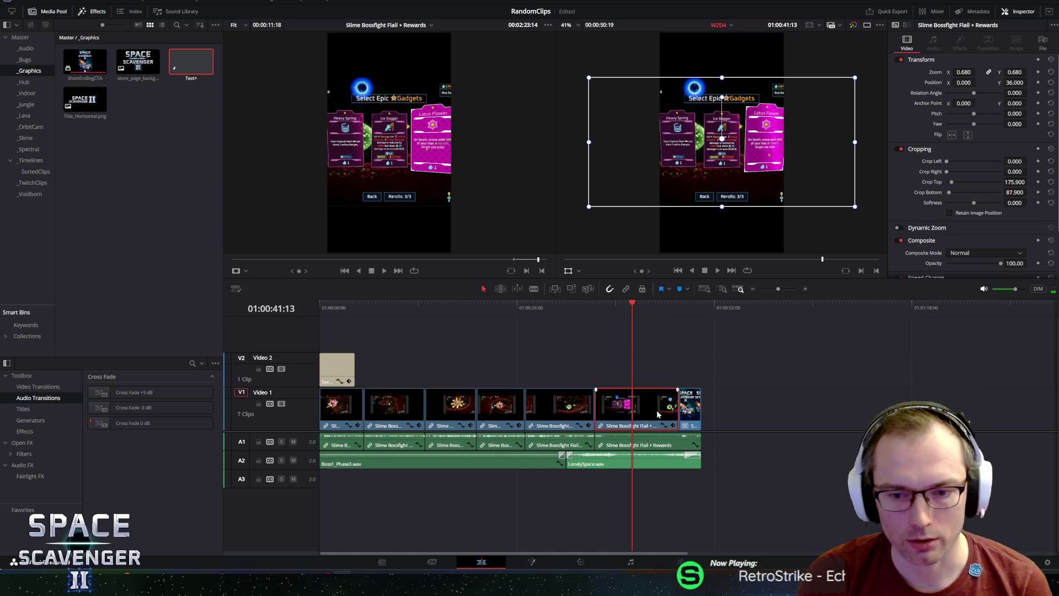
mouse_move(675, 412)
mouse_down()
mouse_move(628, 412)
mouse_move(651, 415)
mouse_move(641, 415)
mouse_up()
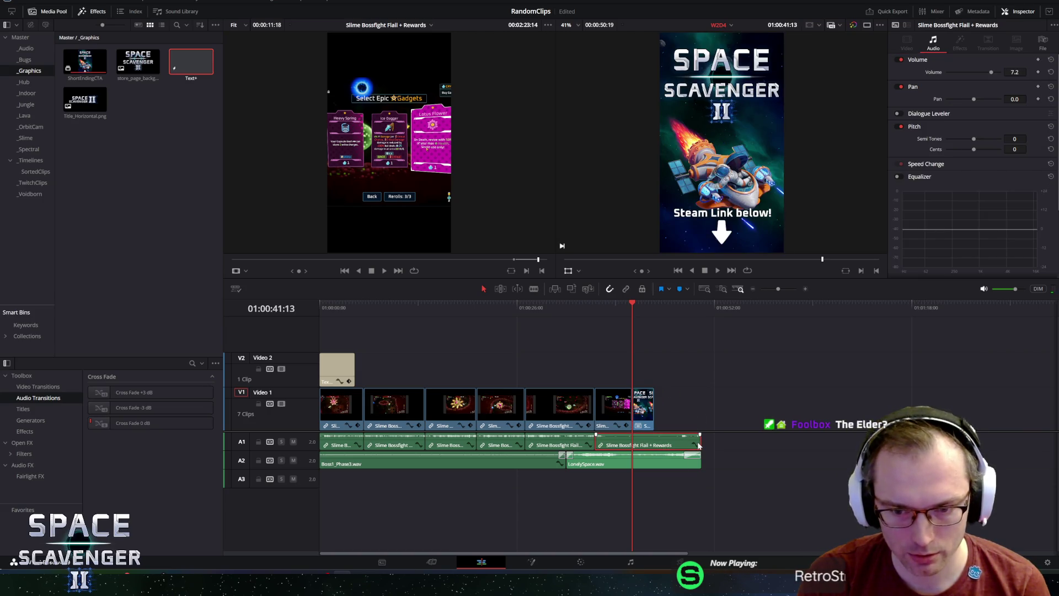
mouse_move(700, 444)
mouse_down()
mouse_move(655, 442)
mouse_move(698, 463)
mouse_move(654, 462)
mouse_up()
click(656, 466)
key(ctrl+s)
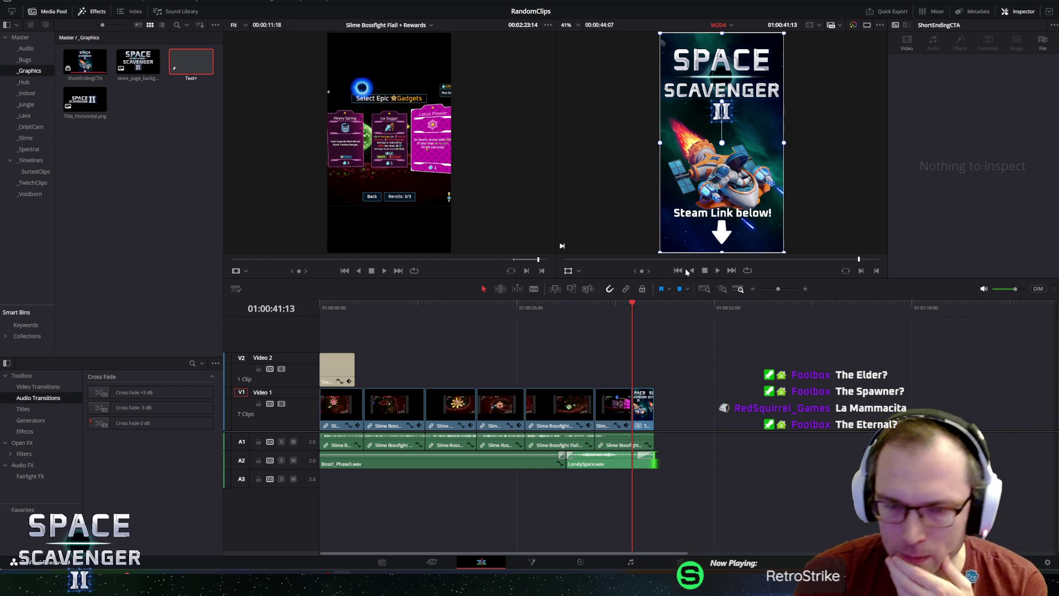
mouse_move(634, 305)
mouse_down()
mouse_move(610, 309)
mouse_move(637, 318)
mouse_move(605, 316)
mouse_up()
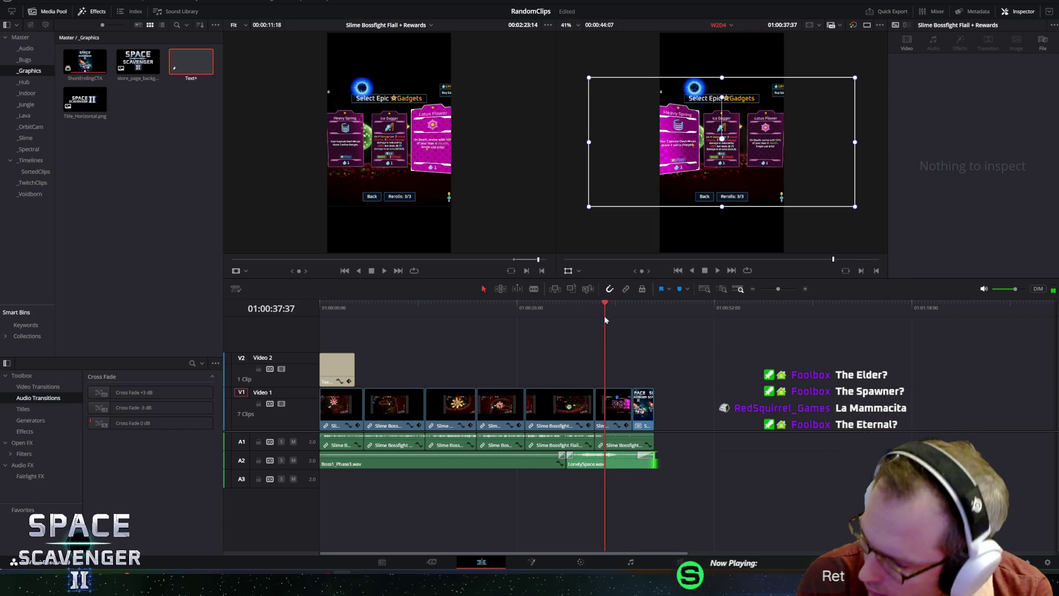
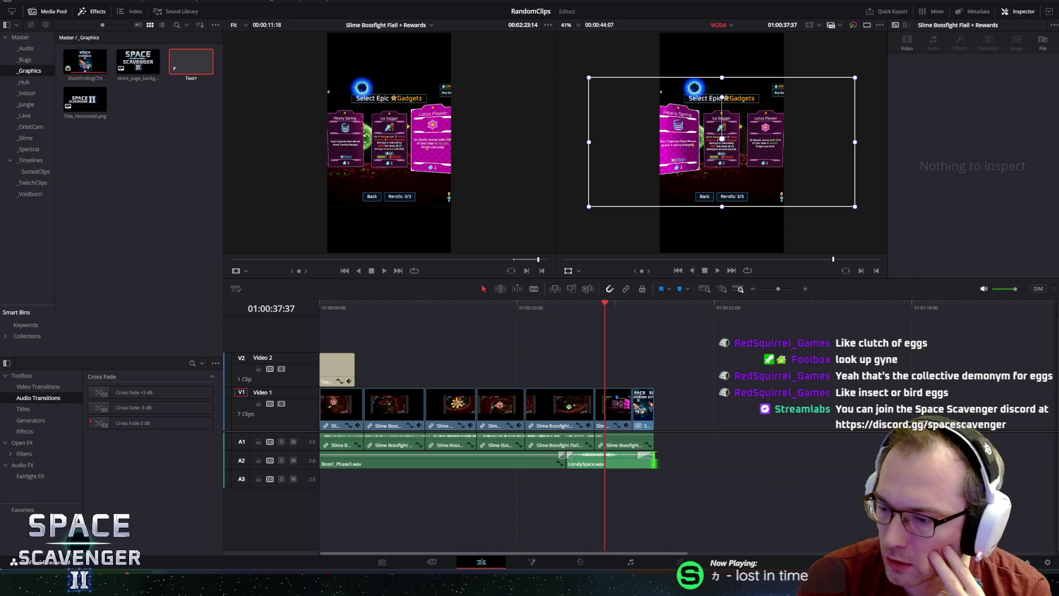
- Switch to the Firefox window showing the Wikipedia Gyne article
key(alt+Tab)
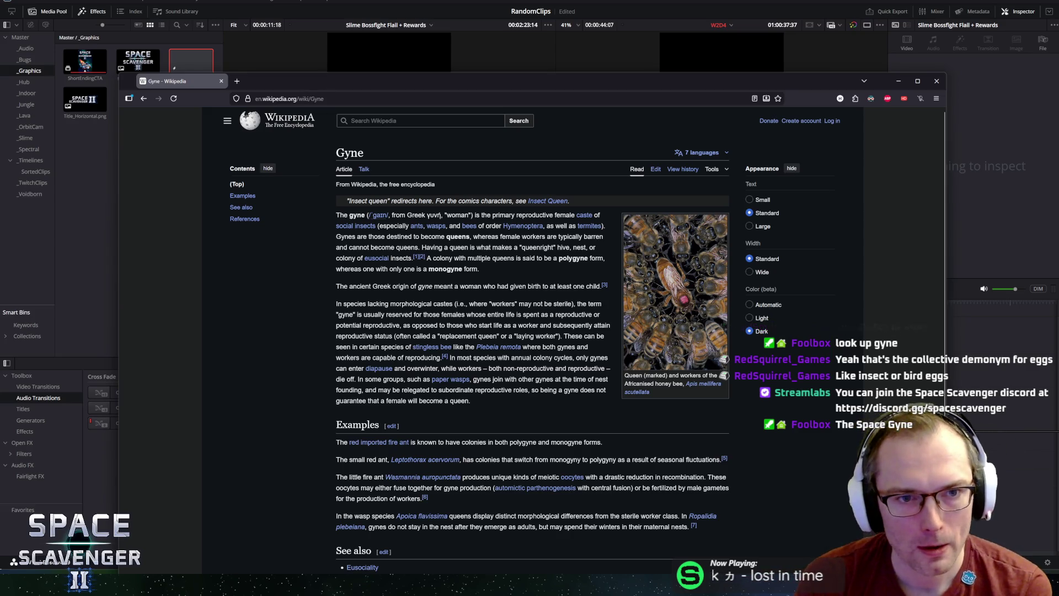
- Switch from the browser back to the Slime Bossfight Flail + Rewards timeline
key(alt+Tab)
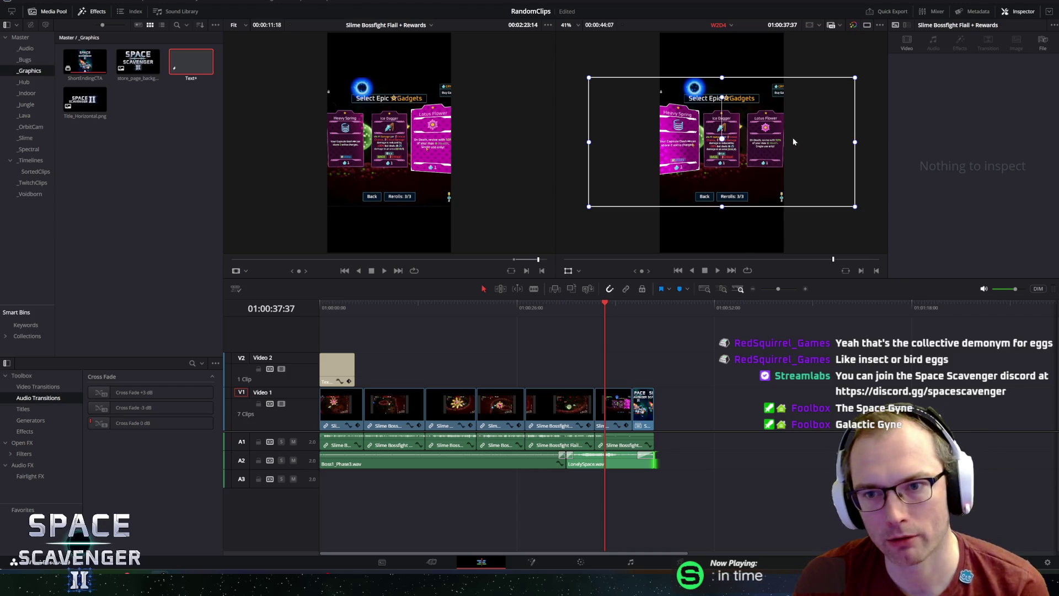
- Undo a scale-down of the rewards clip, replay the ending, and enlarge the viewers
drag(855, 142, 845, 144)
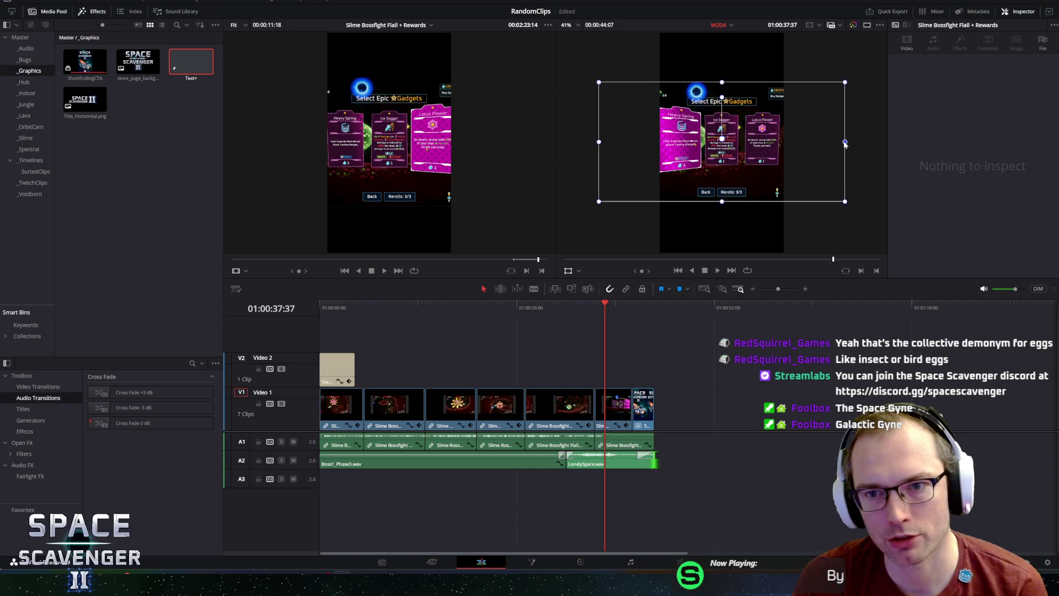
key(ctrl+z)
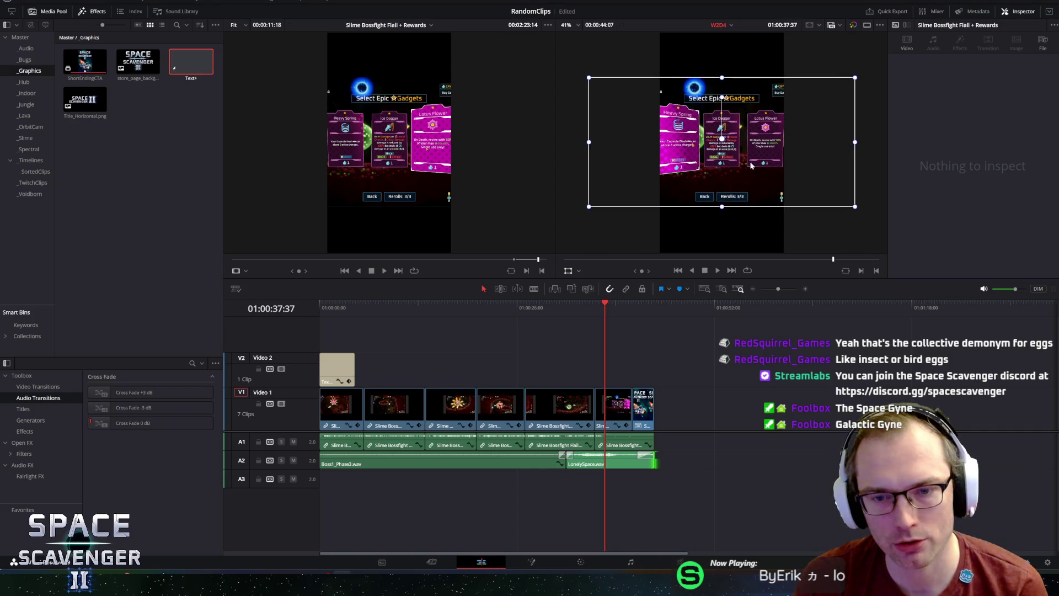
key(space)
click(594, 307)
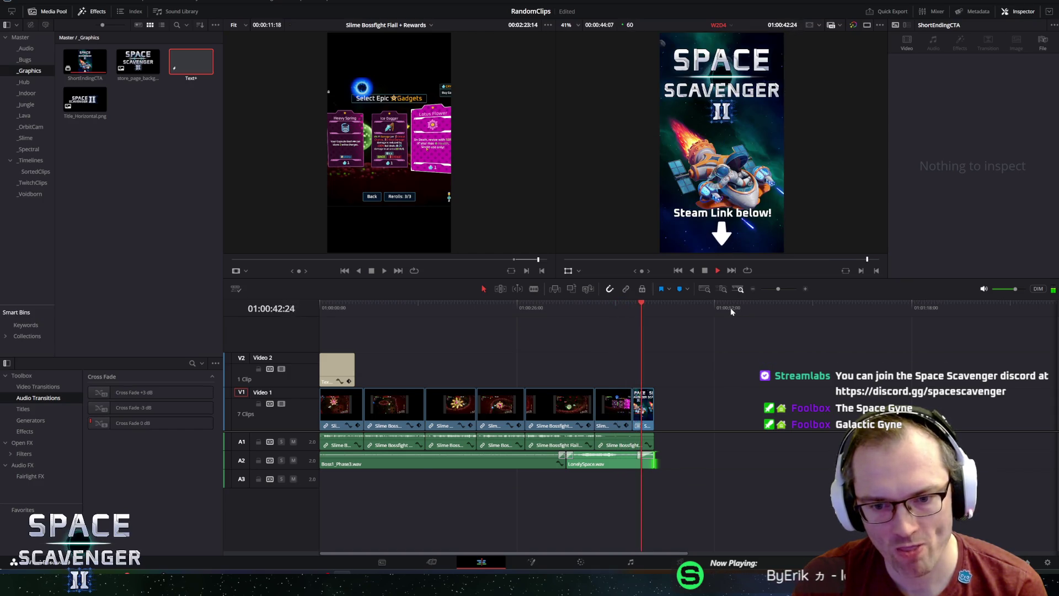
click(612, 303)
key(space)
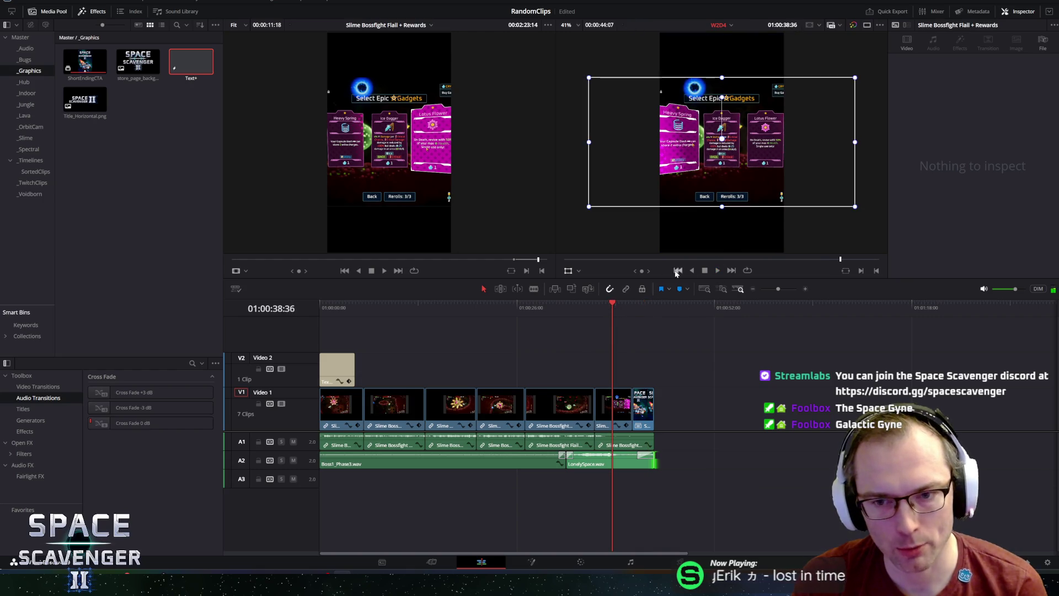
drag(557, 278, 570, 400)
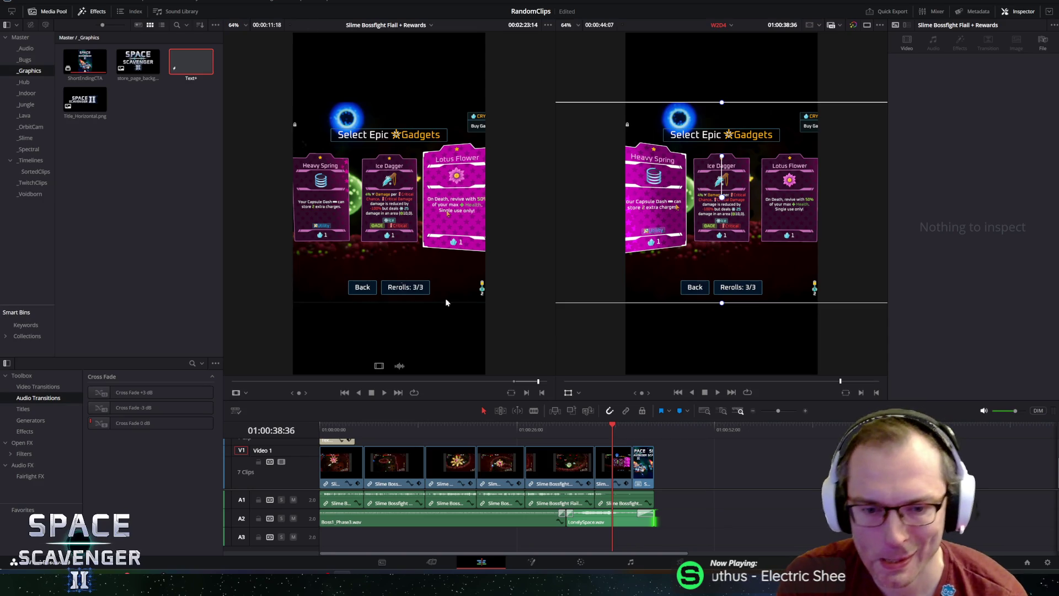
- Play and scrub through the fight against The Mother, ending at 01:00:10:32
click(559, 428)
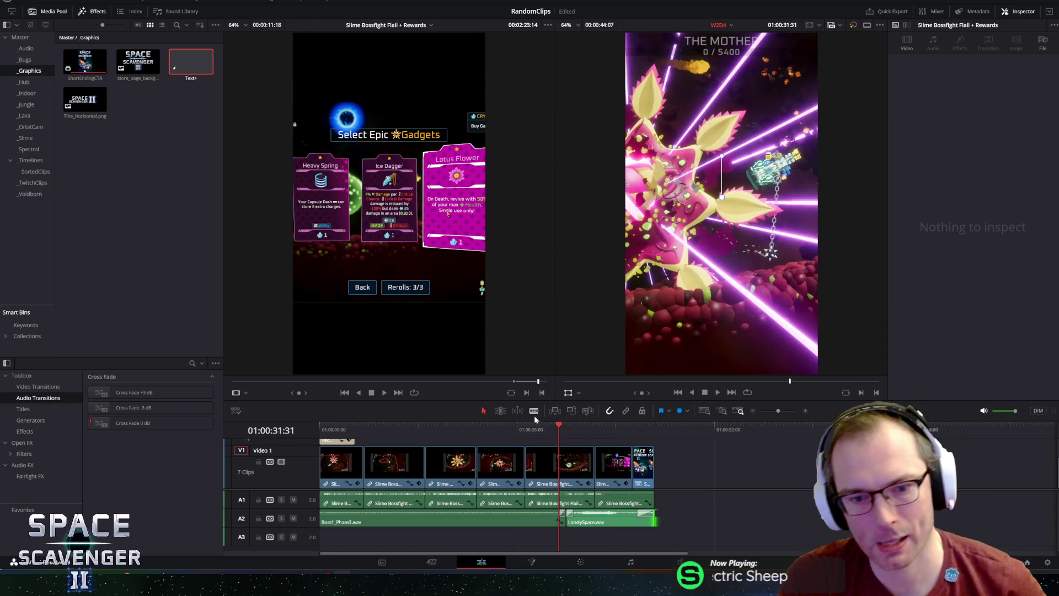
click(534, 426)
key(space)
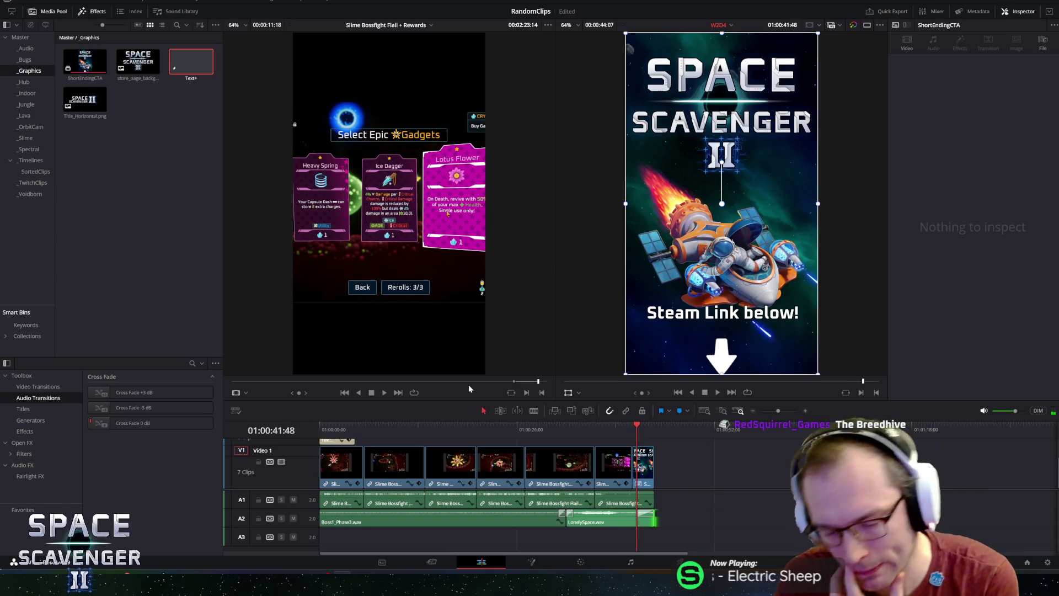
click(490, 426)
drag(492, 429, 451, 429)
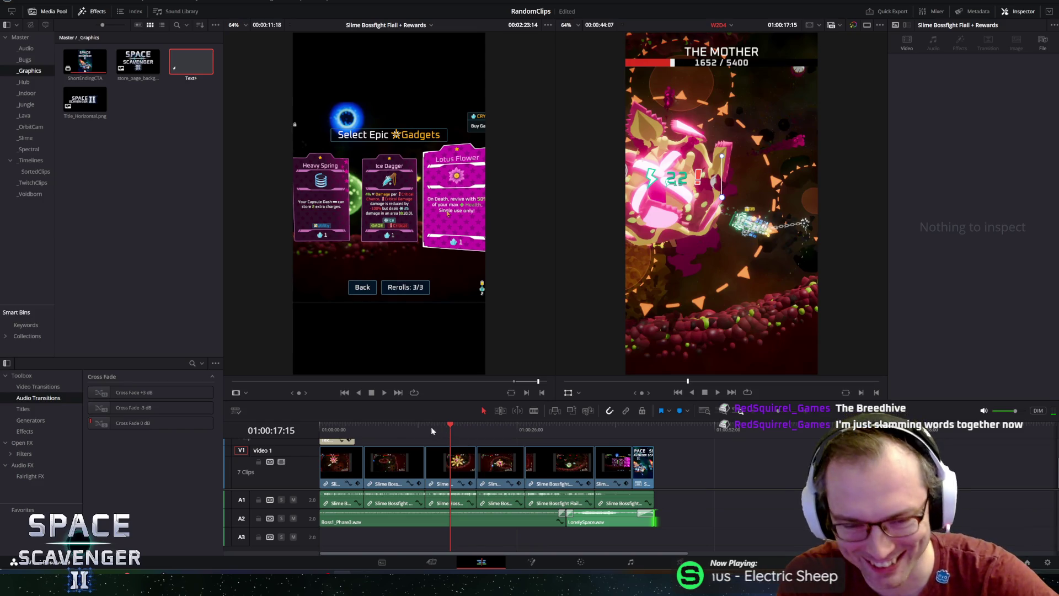
click(399, 426)
- Make the Video 1 track taller and give the timeline more height
scroll(407, 453, up, 2)
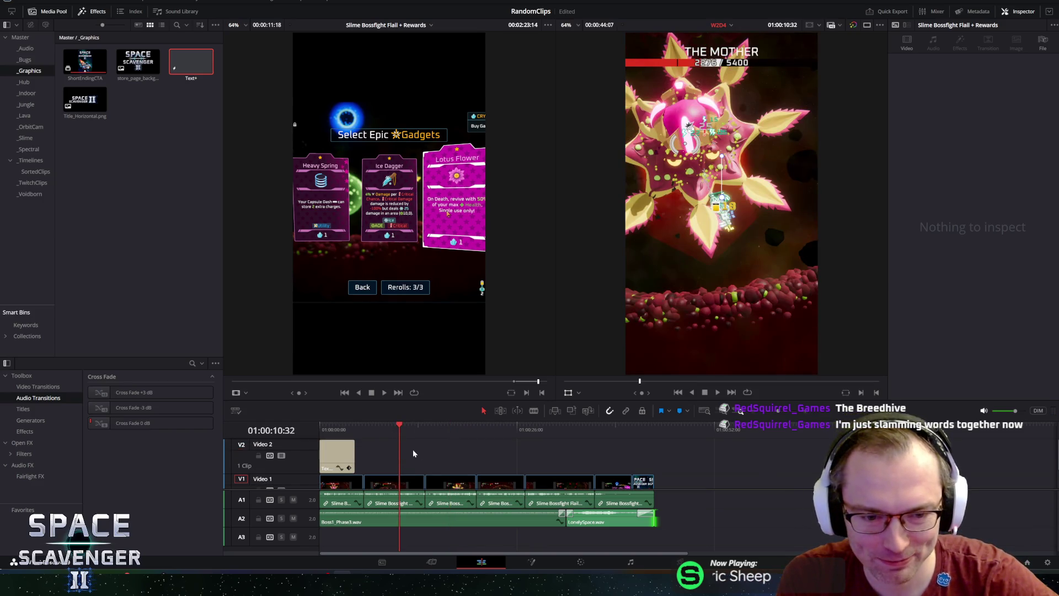
drag(677, 490, 677, 501)
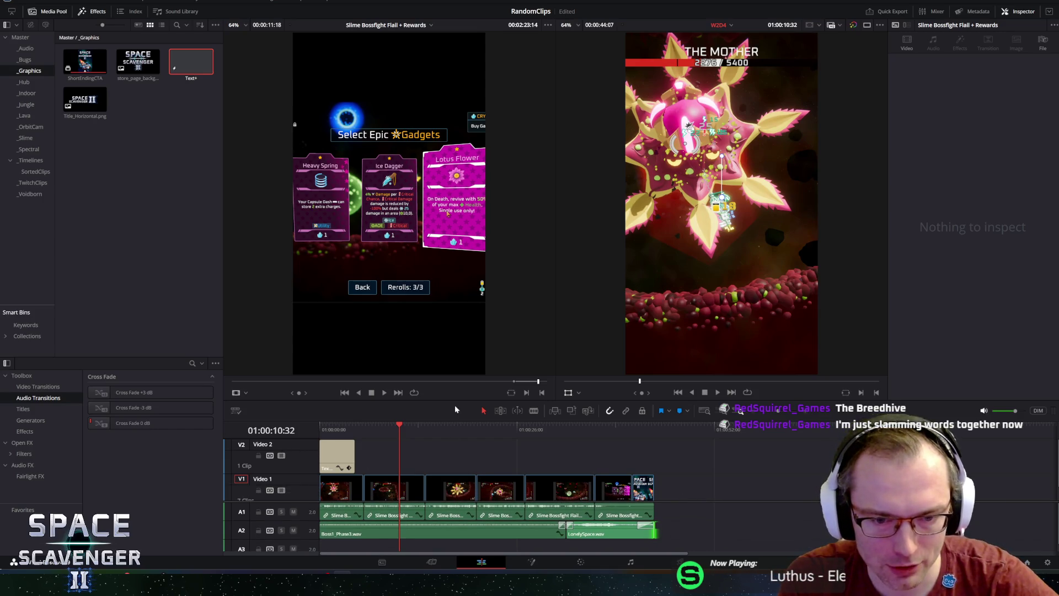
drag(453, 399, 453, 342)
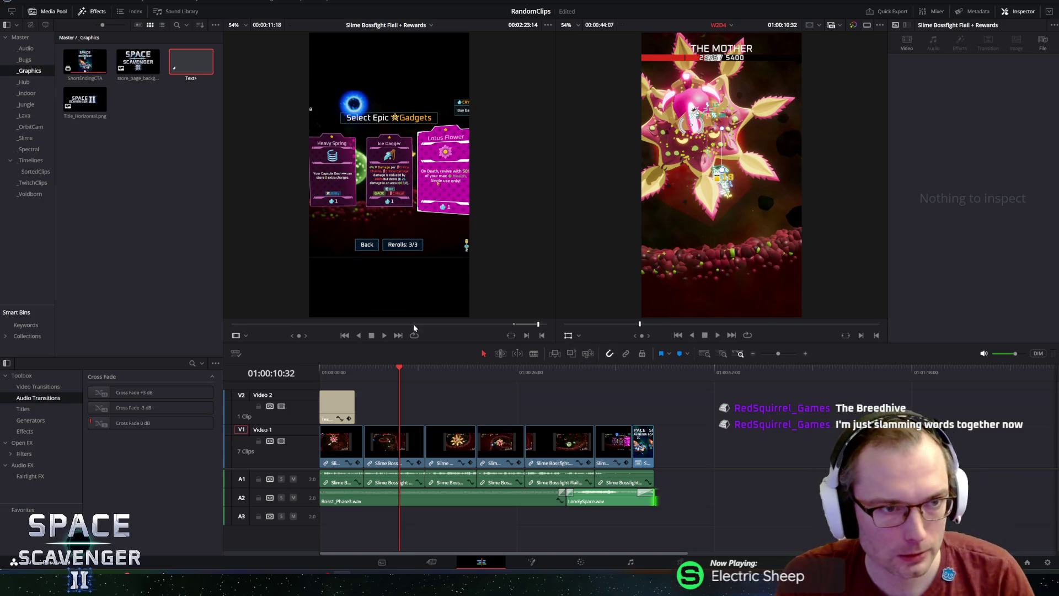
mouse_move(355, 367)
mouse_down()
mouse_move(464, 360)
mouse_move(362, 367)
mouse_move(380, 365)
mouse_up()
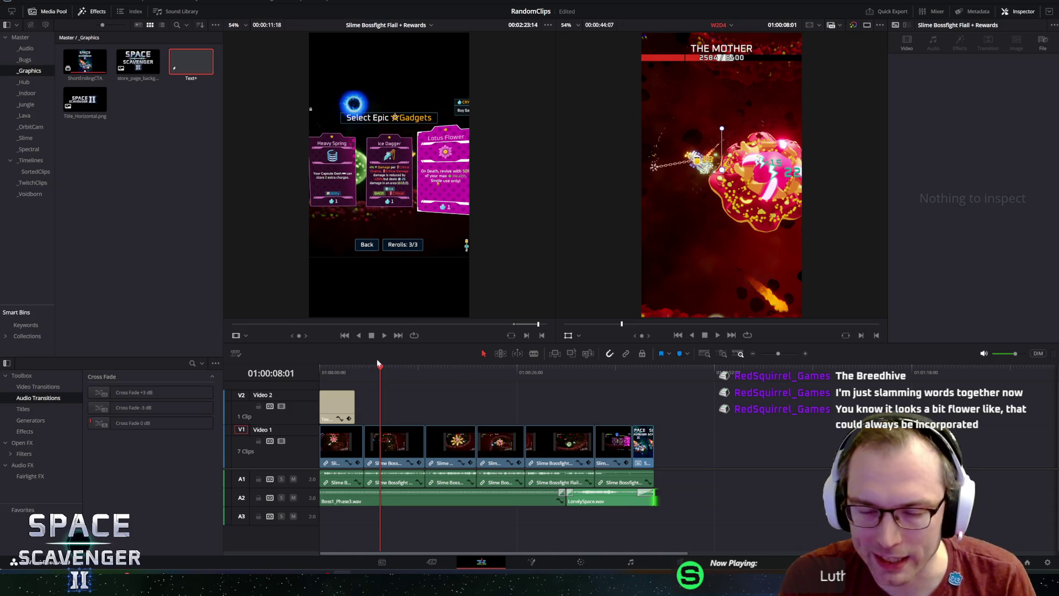
key(space)
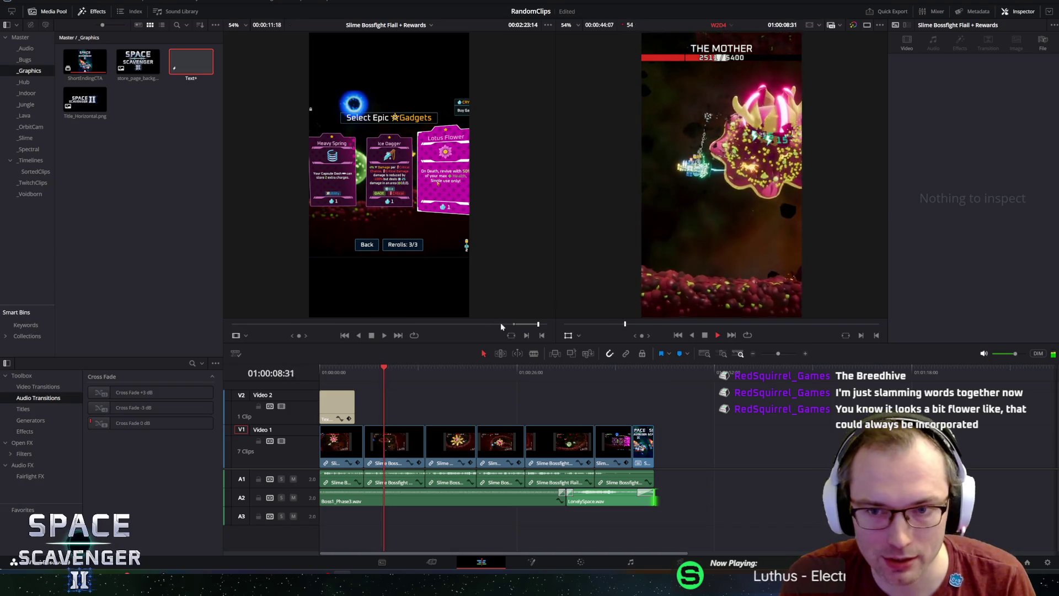
key(space)
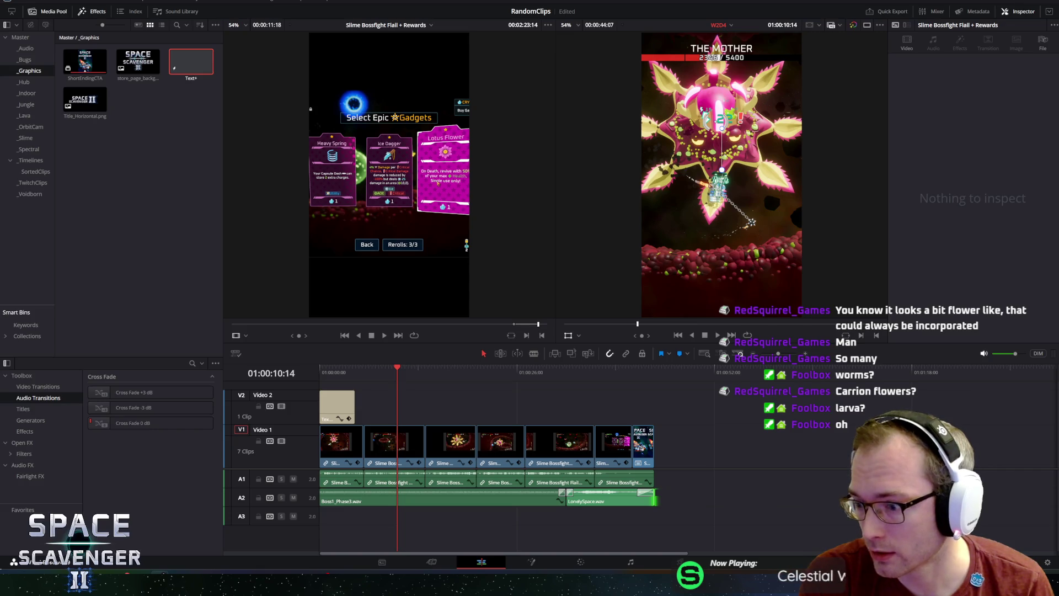
key(super+1)
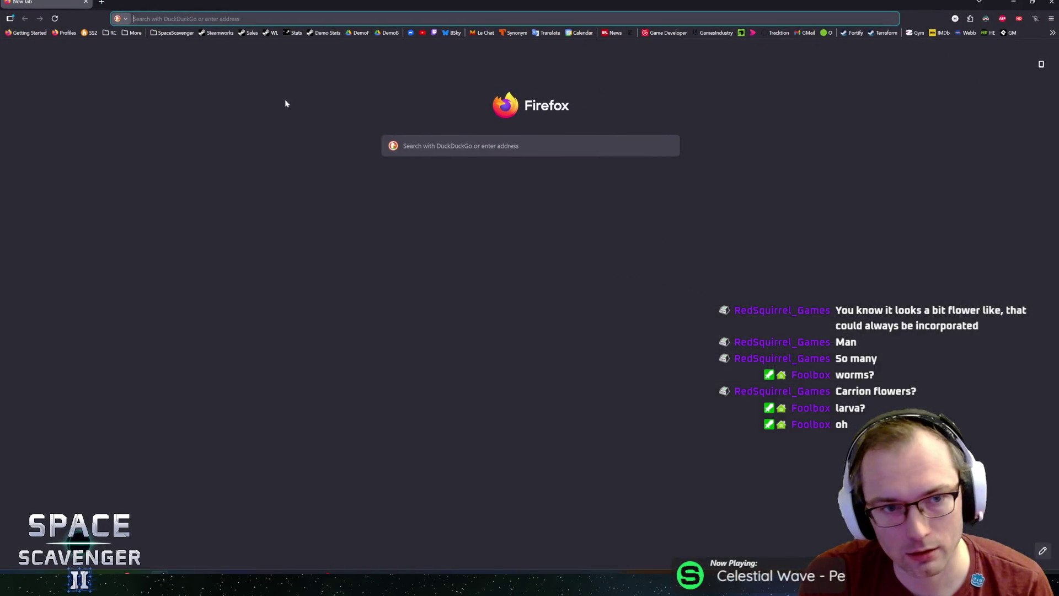
- Search 'carrion flowers' and open the Carrion flower Wikipedia article from the results
key(Down)
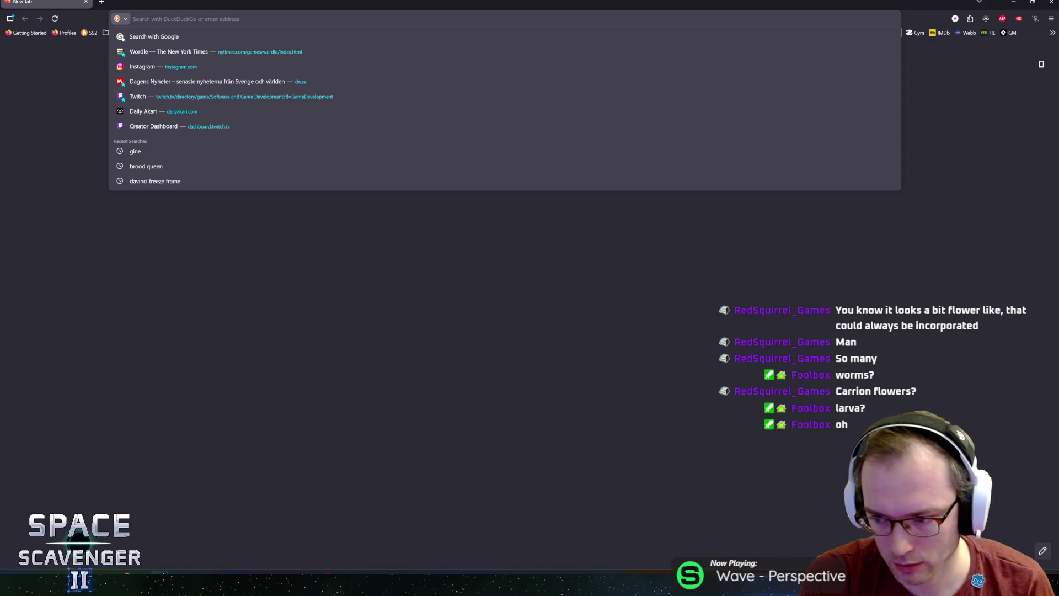
text(carrio)
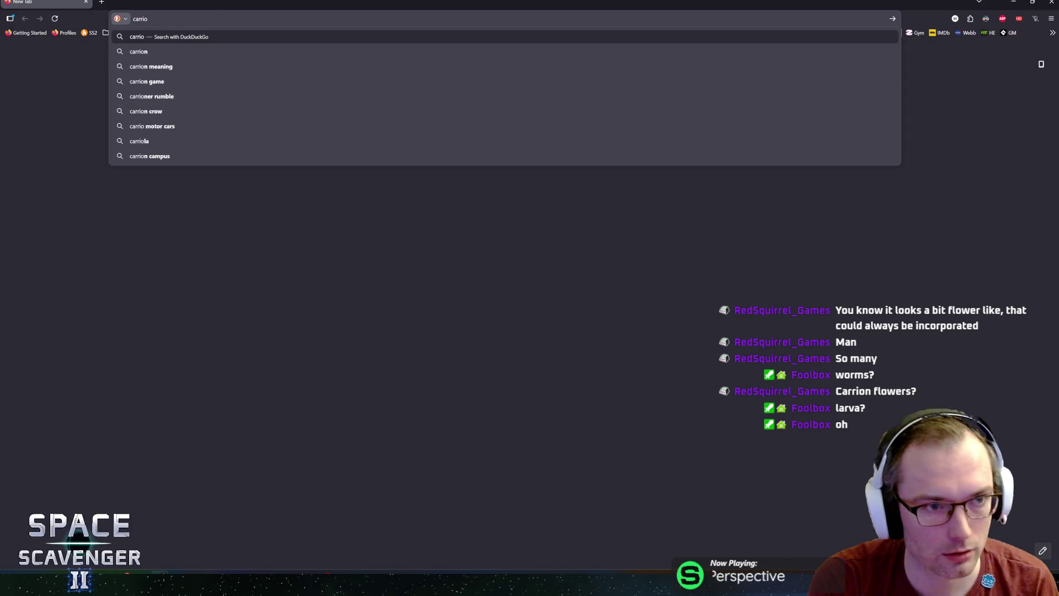
text(n flowers)
key(Return)
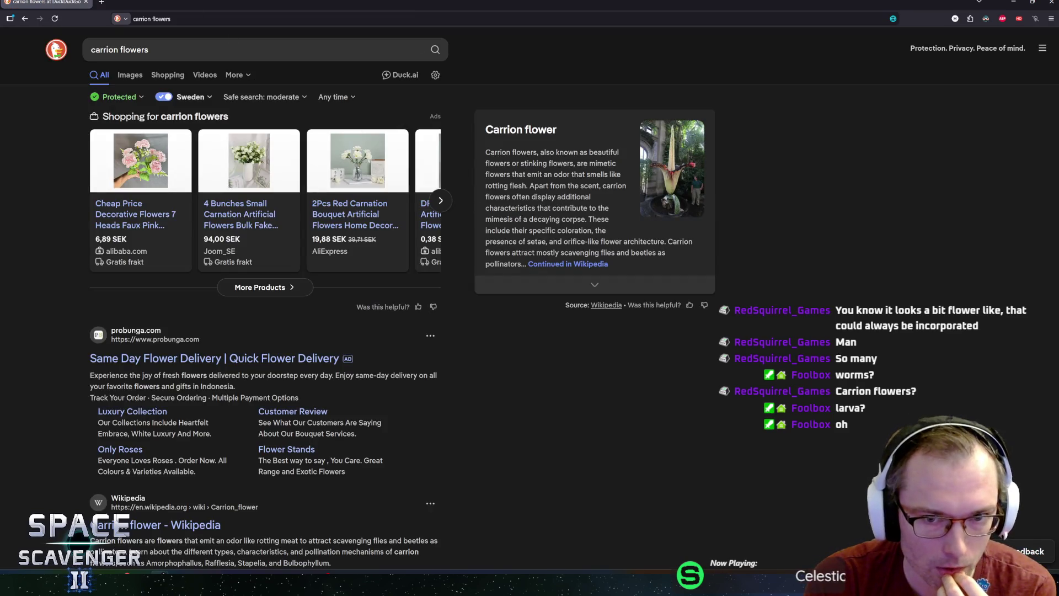
mouse_move(497, 152)
mouse_down()
mouse_move(623, 187)
mouse_move(566, 220)
mouse_move(583, 230)
mouse_up()
click(583, 230)
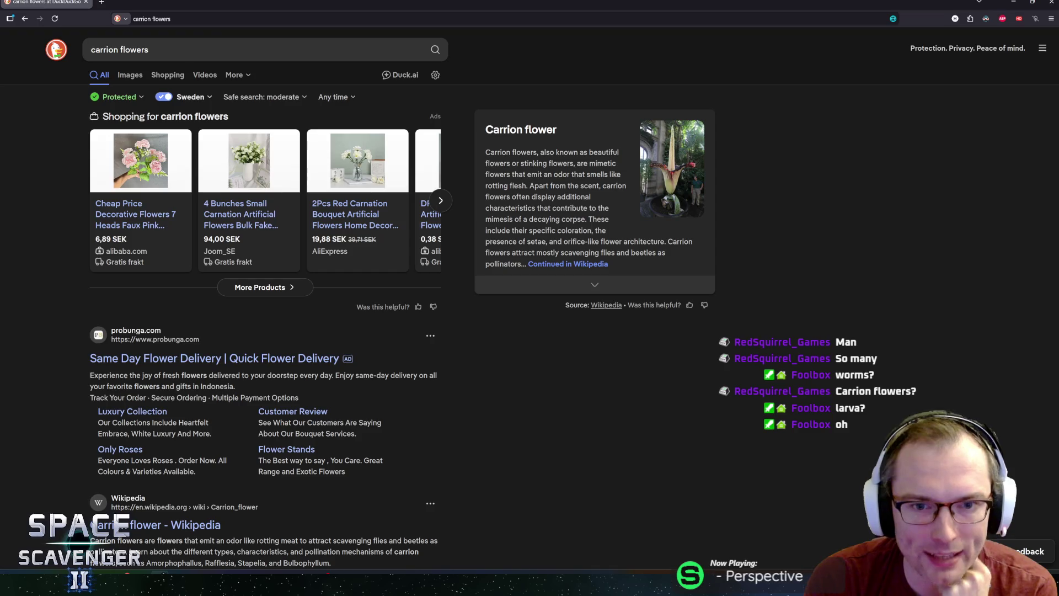
click(568, 264)
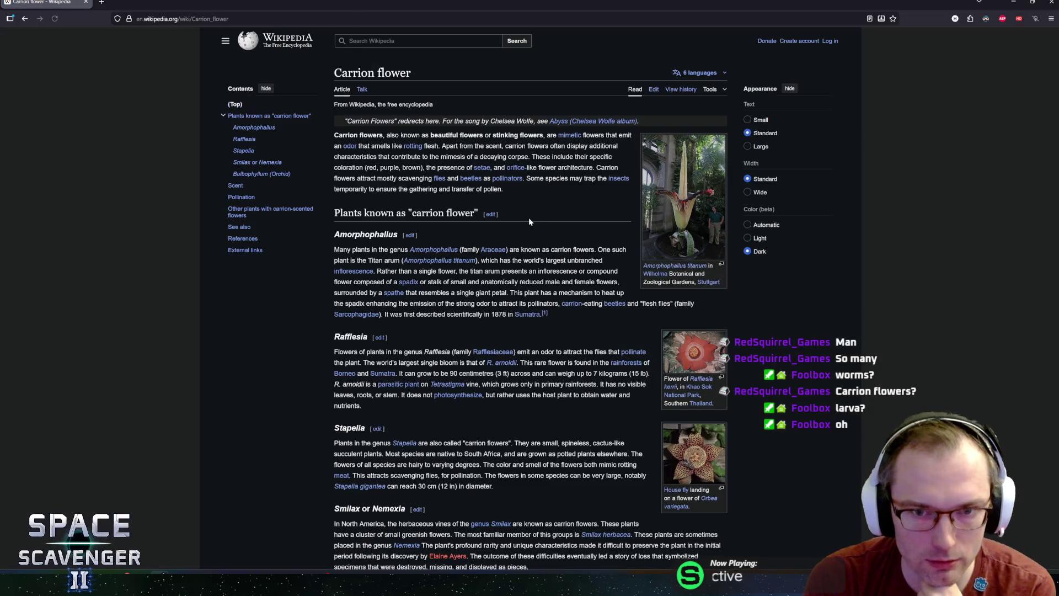
mouse_move(466, 156)
mouse_down()
mouse_move(506, 158)
mouse_move(440, 146)
mouse_up()
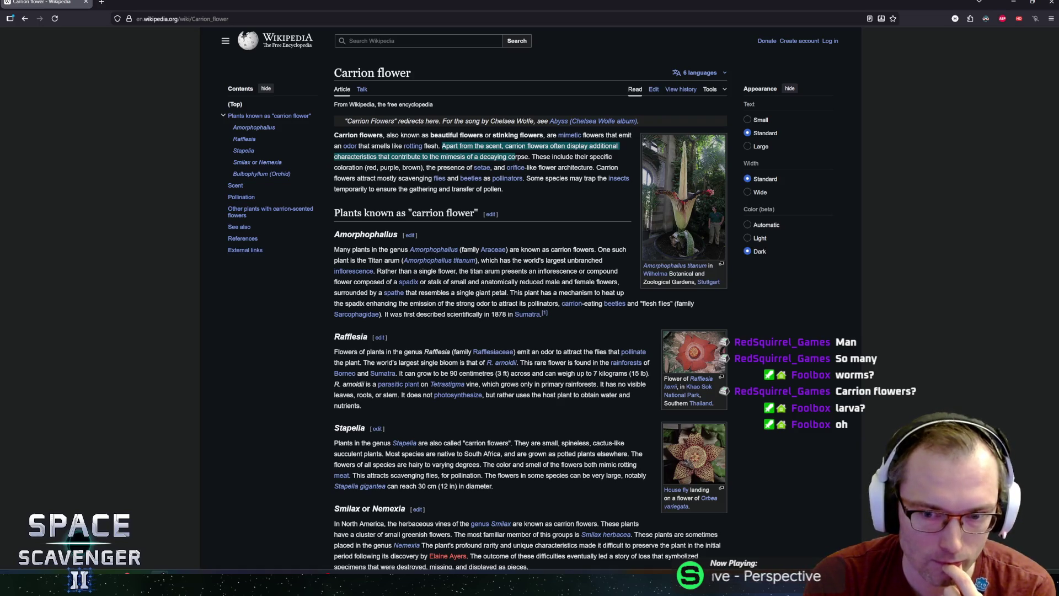
click(428, 141)
triple_click(373, 73)
click(372, 73)
double_click(355, 73)
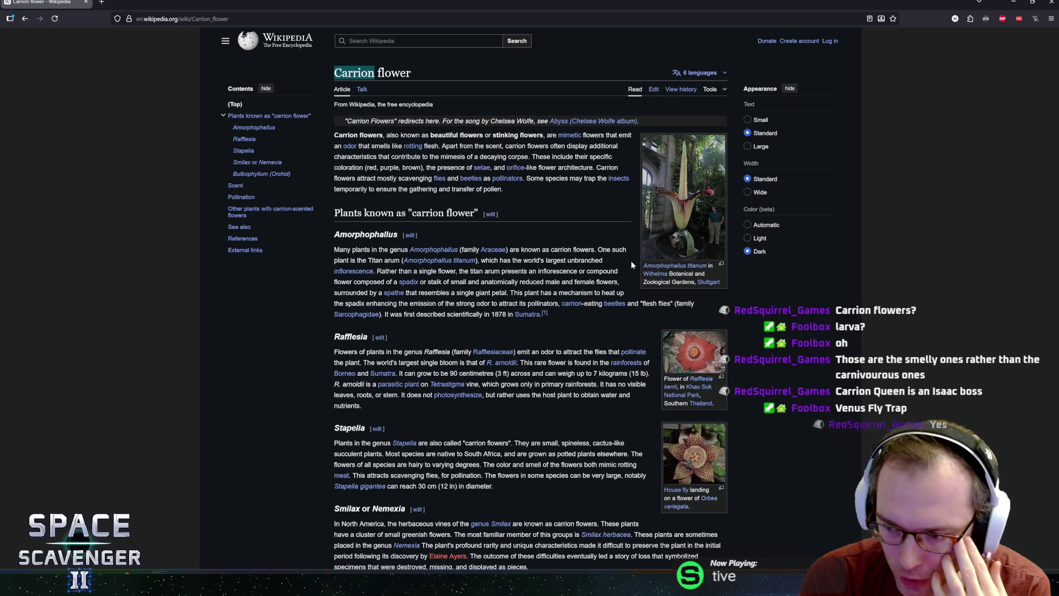
scroll(572, 269, down, 4)
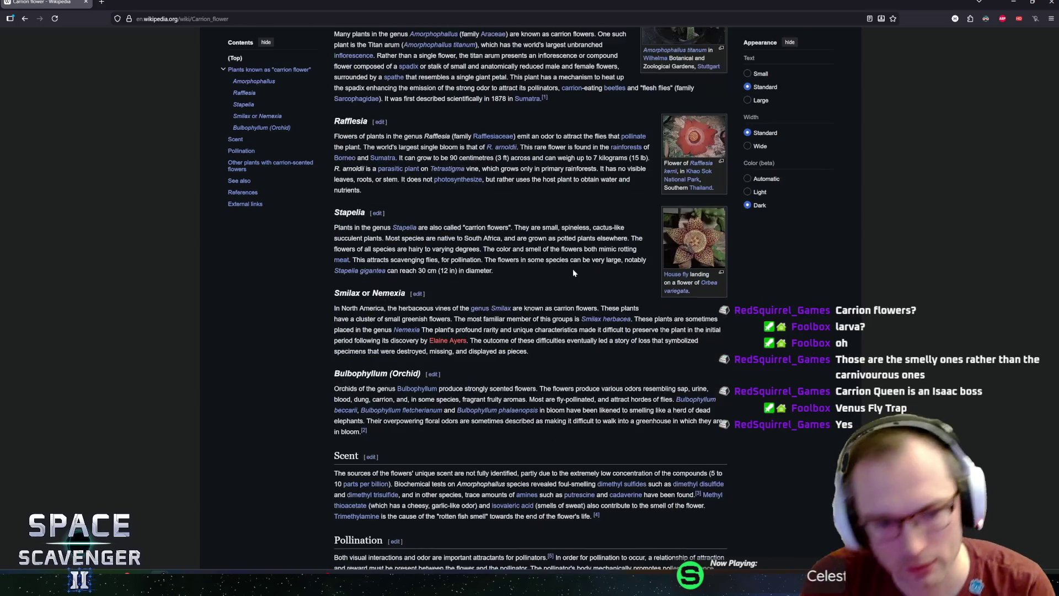
scroll(557, 217, up, 5)
scroll(557, 217, down, 10)
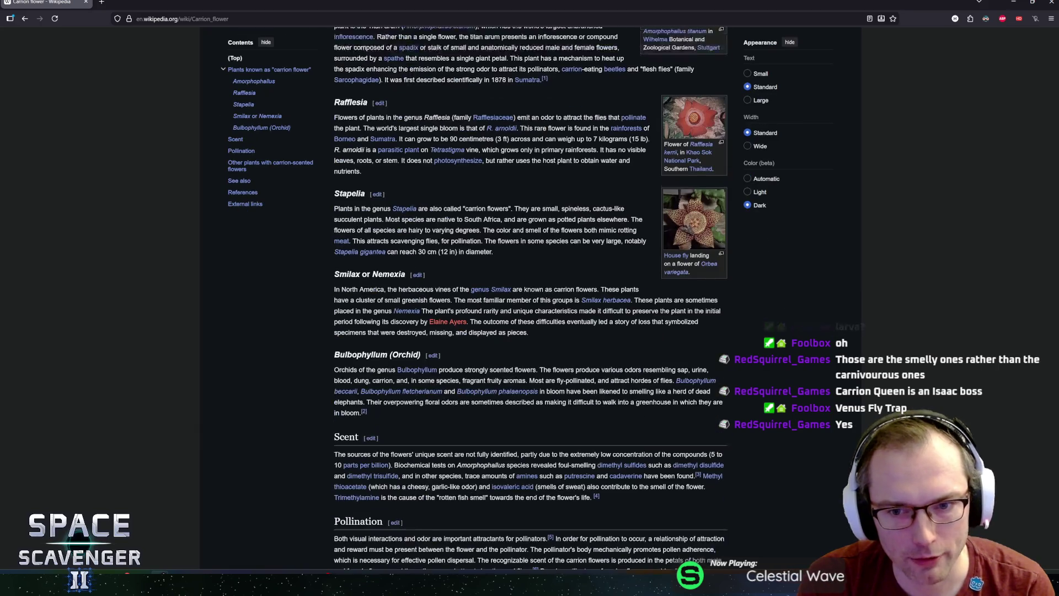
scroll(589, 224, up, 2)
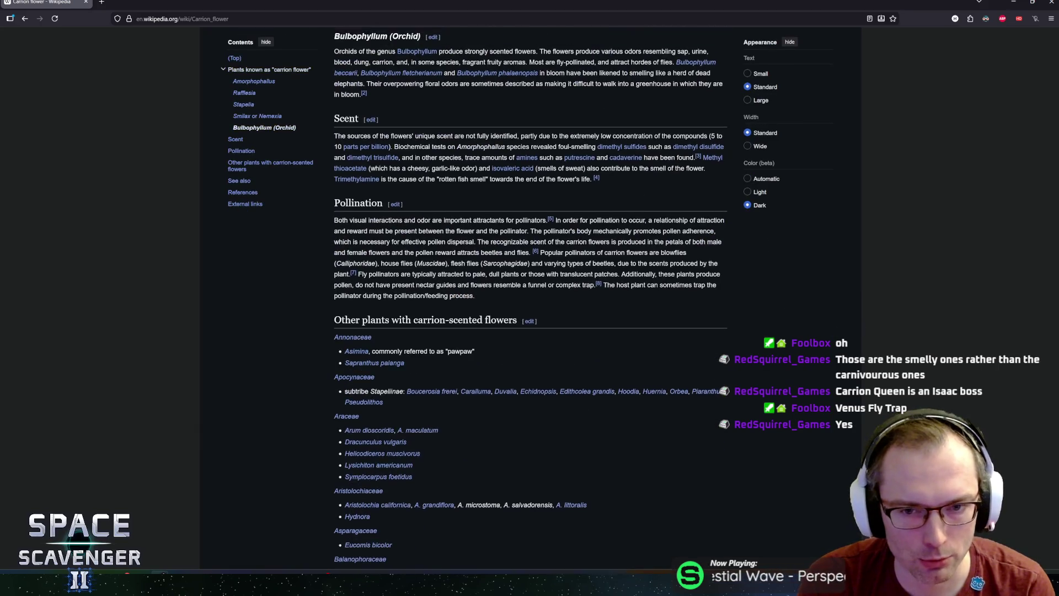
scroll(549, 242, up, 2)
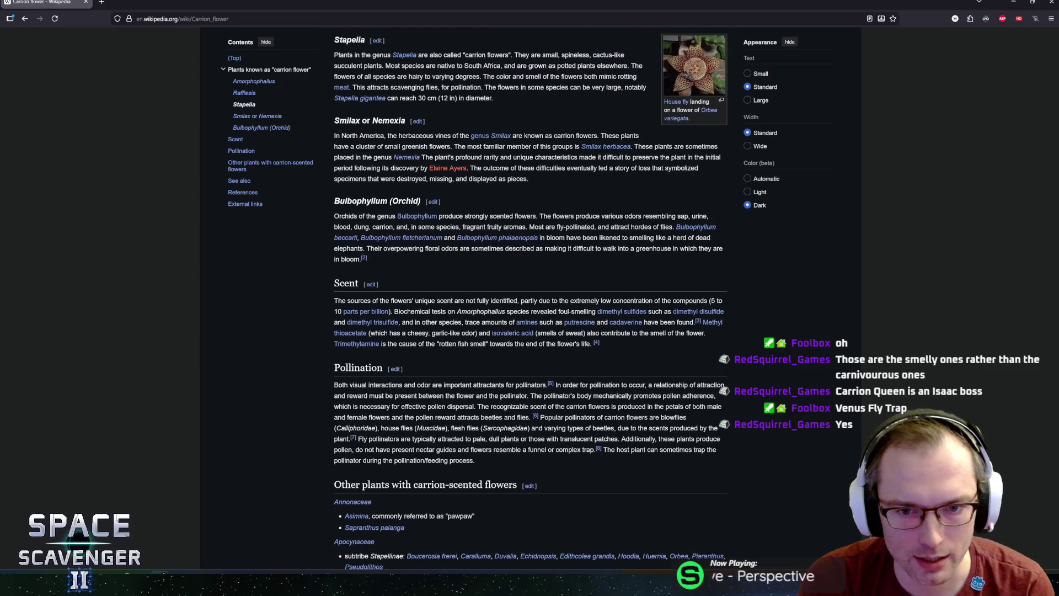
scroll(548, 242, down, 1)
scroll(545, 237, up, 1)
scroll(550, 236, up, 4)
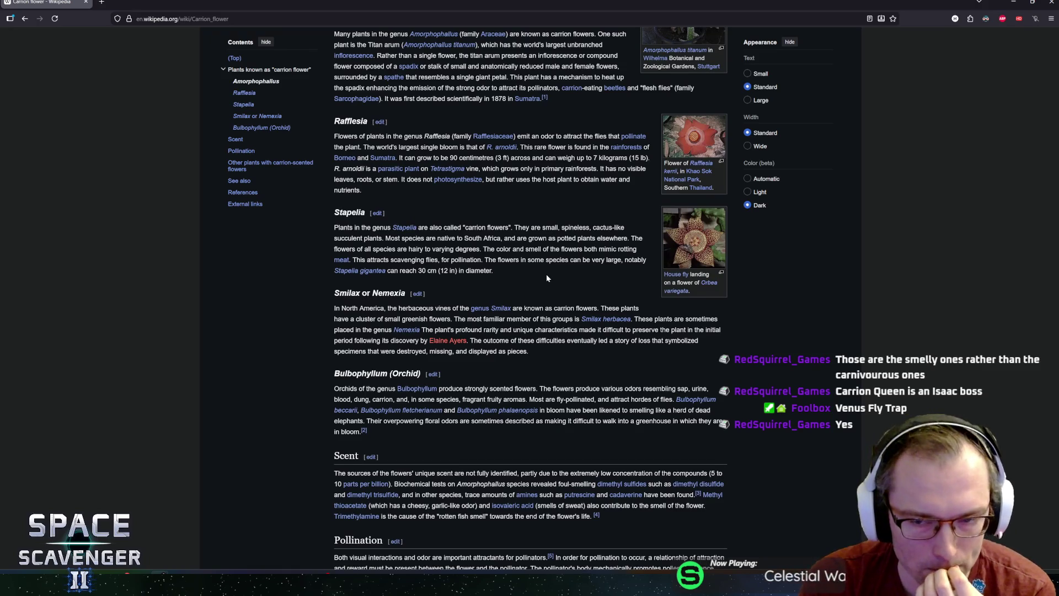
scroll(546, 273, up, 5)
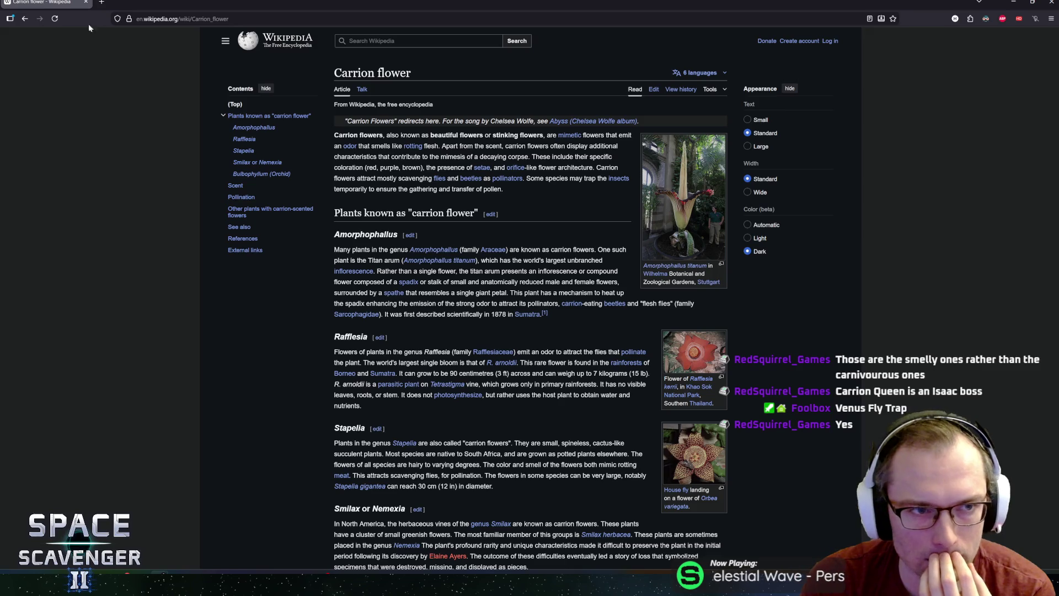
click(390, 36)
- Search Wikipedia for 'venus fl', open Venus flytrap, and view its photo full size
text(venus fl)
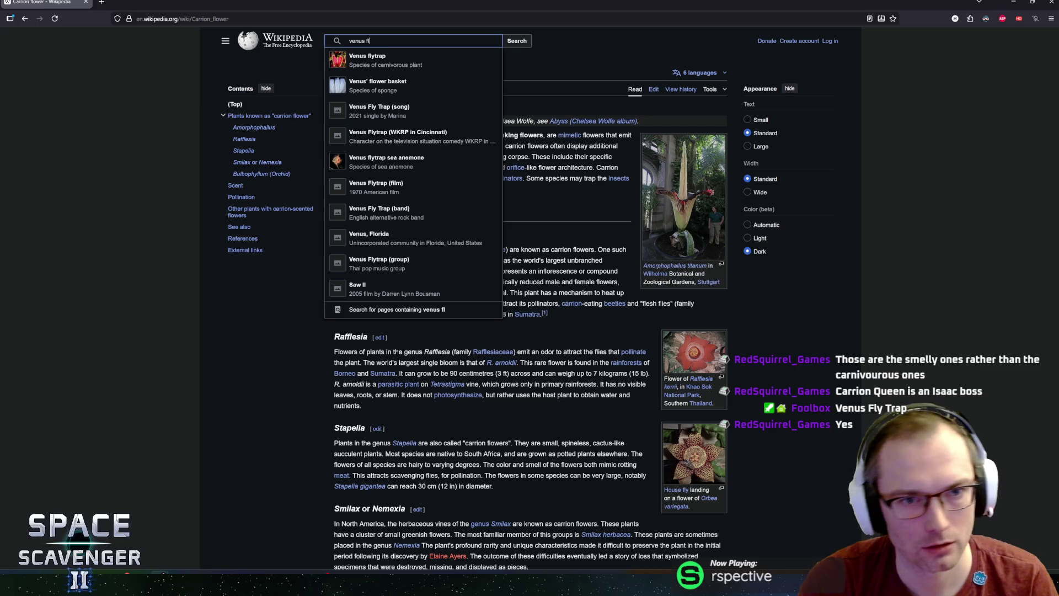
click(389, 58)
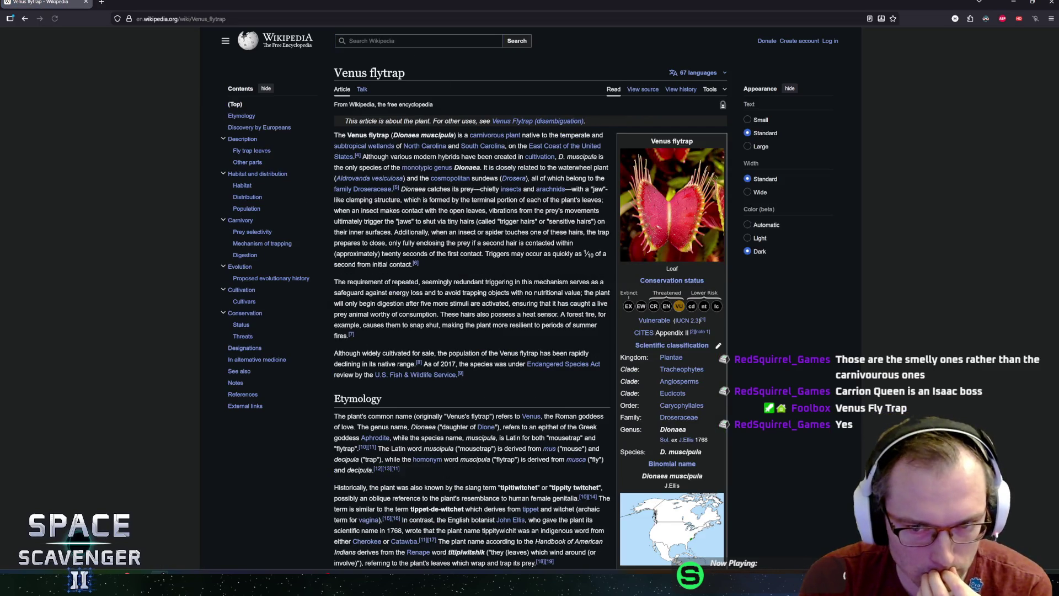
click(648, 228)
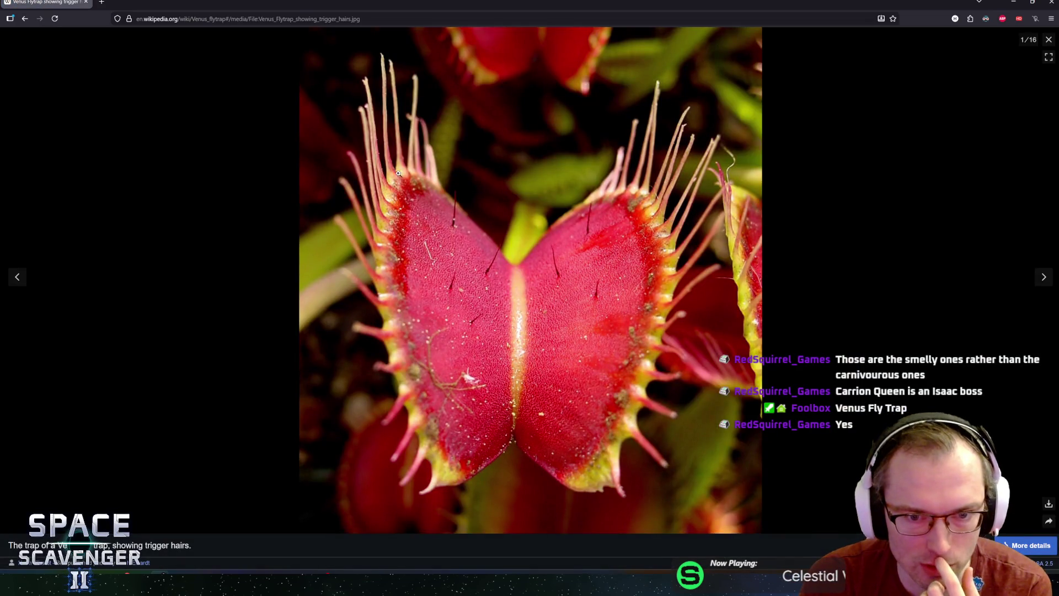
click(1048, 39)
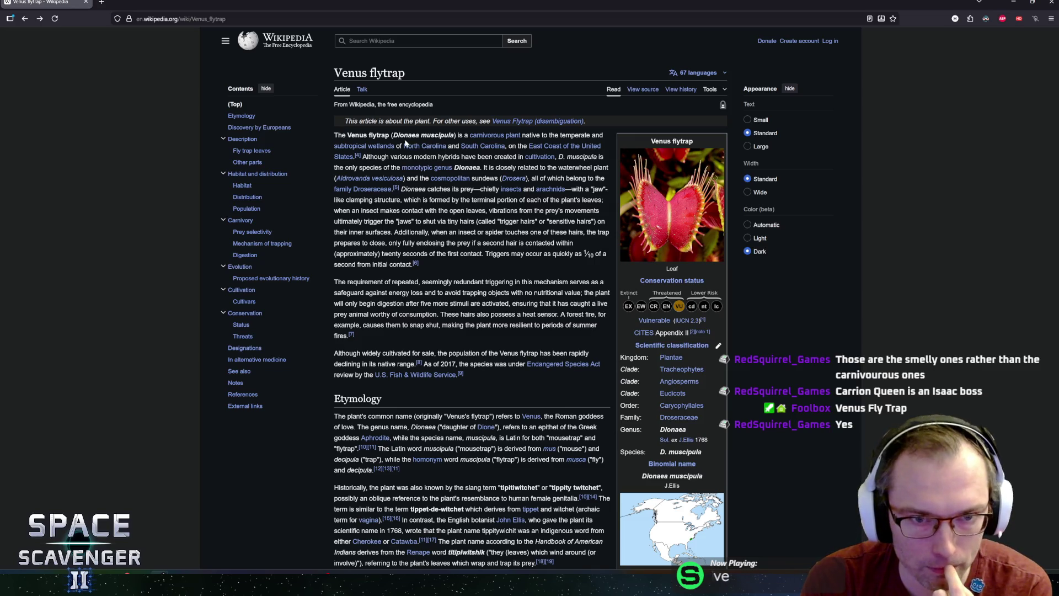
- Highlight the genus name Dionaea and part of the opening paragraph
double_click(407, 135)
double_click(439, 135)
double_click(406, 135)
mouse_move(463, 152)
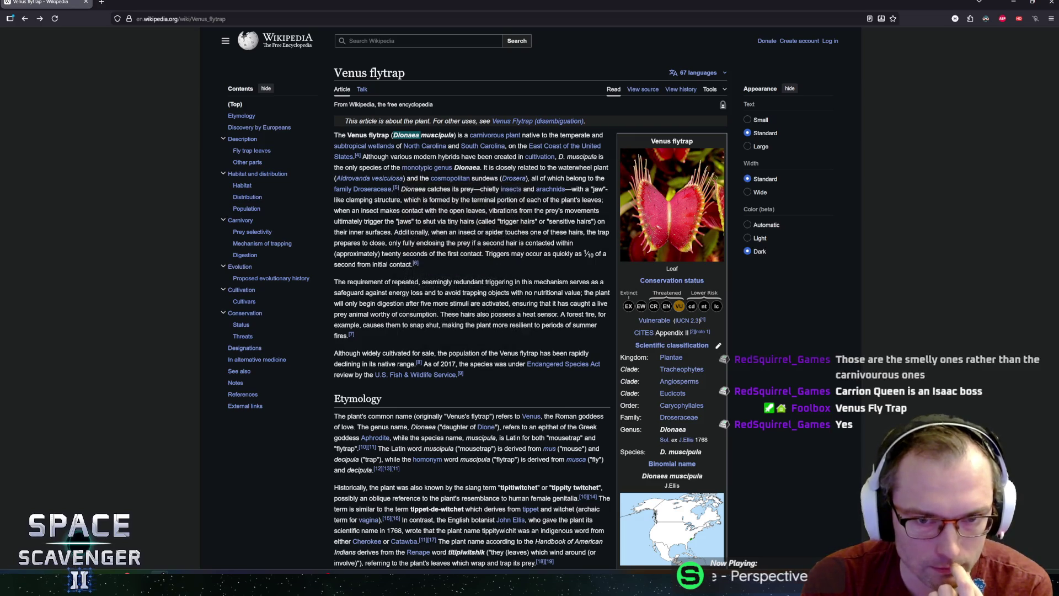
mouse_move(371, 157)
mouse_down()
mouse_move(508, 157)
mouse_move(389, 157)
mouse_move(391, 167)
mouse_up()
click(391, 167)
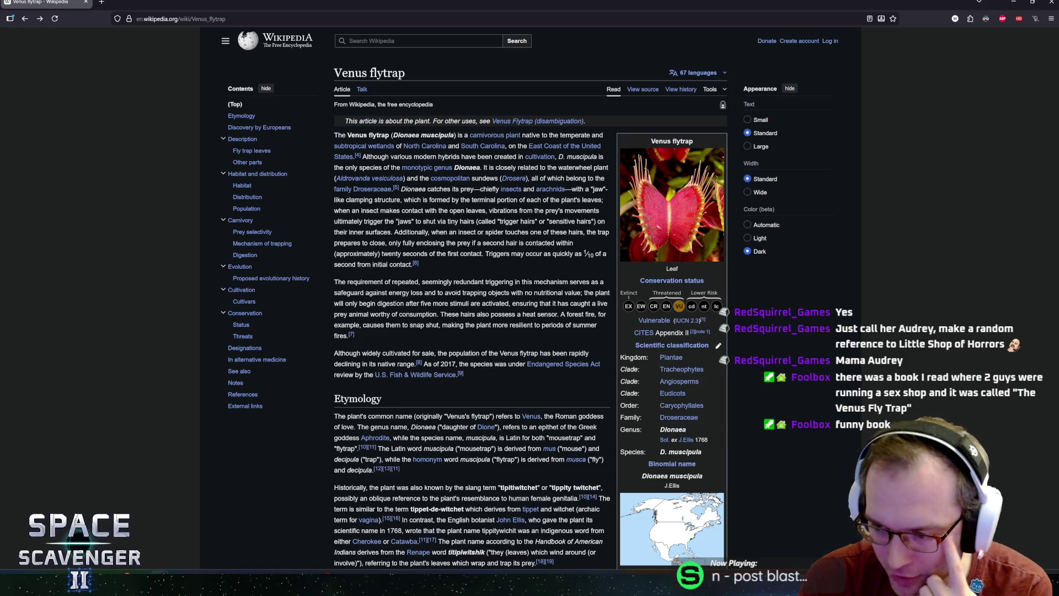
- Highlight the trigger-hair description and the Latin meaning of muscipula
scroll(529, 298, down, 1)
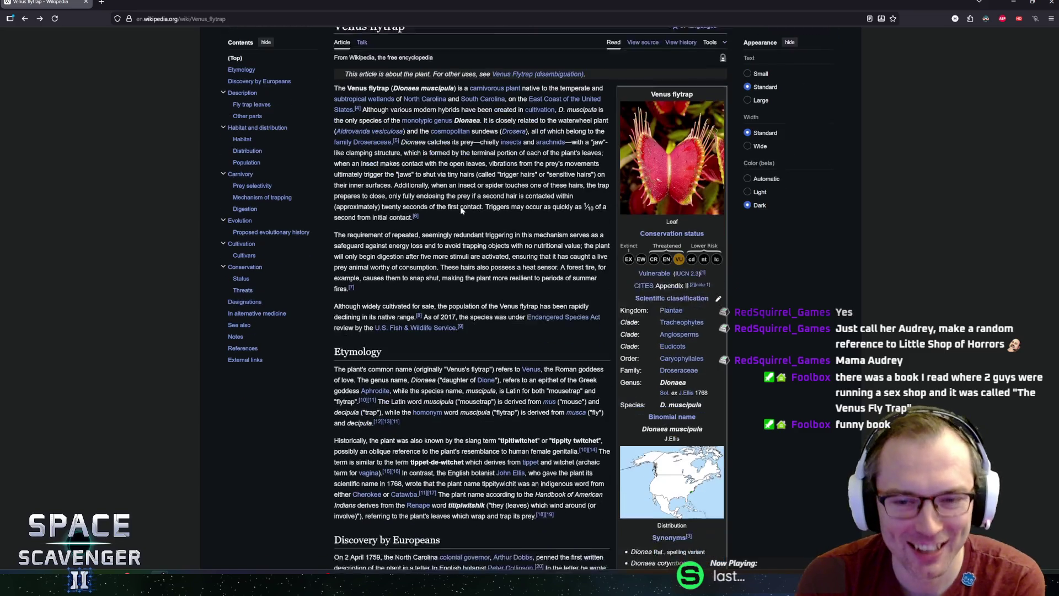
drag(487, 179, 520, 178)
mouse_move(520, 178)
mouse_down()
mouse_move(390, 178)
mouse_move(430, 167)
mouse_move(436, 145)
mouse_up()
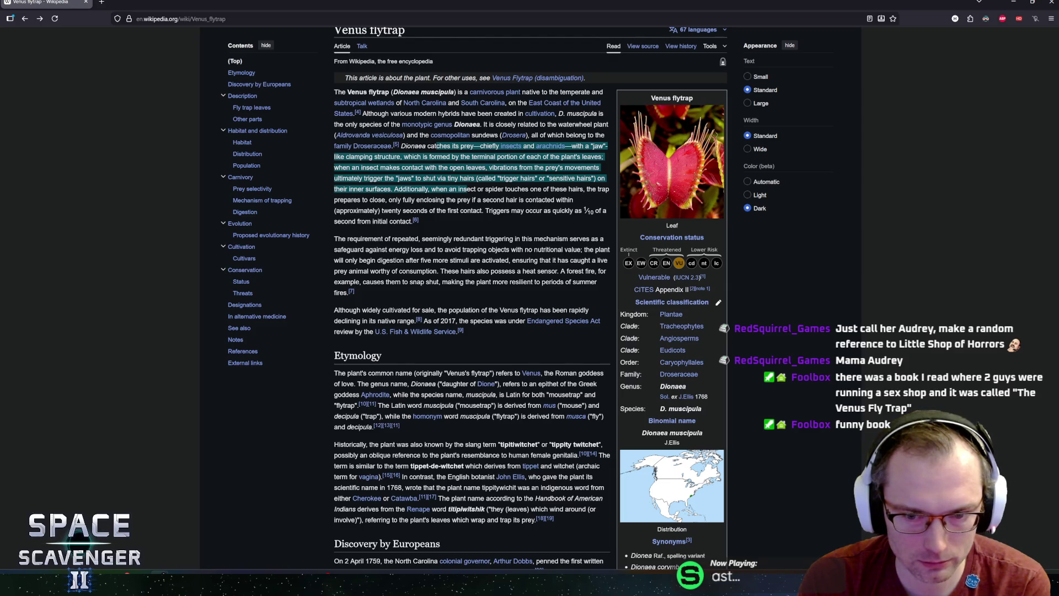
click(436, 145)
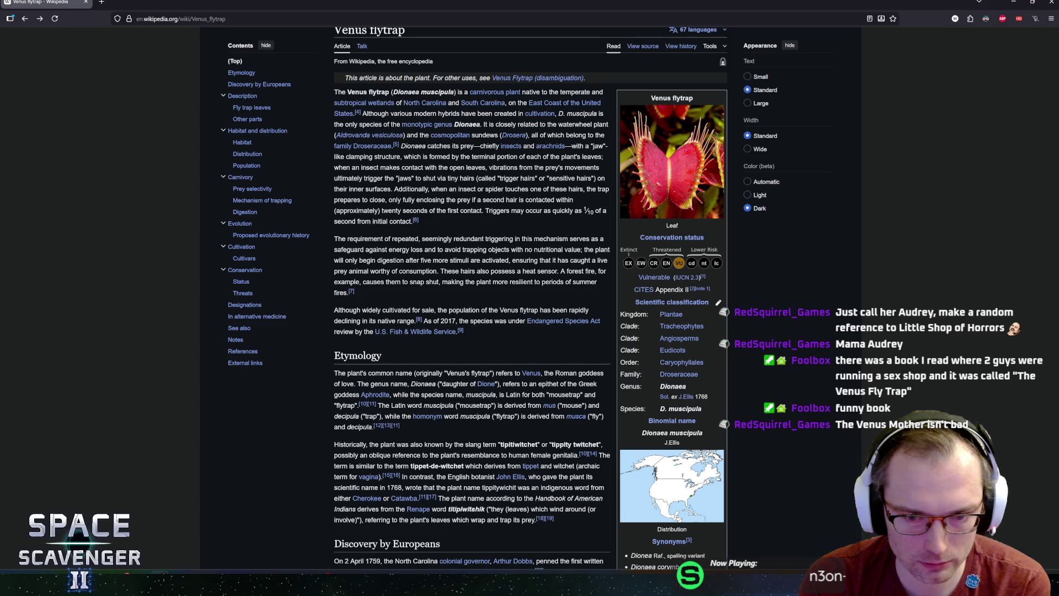
mouse_move(379, 398)
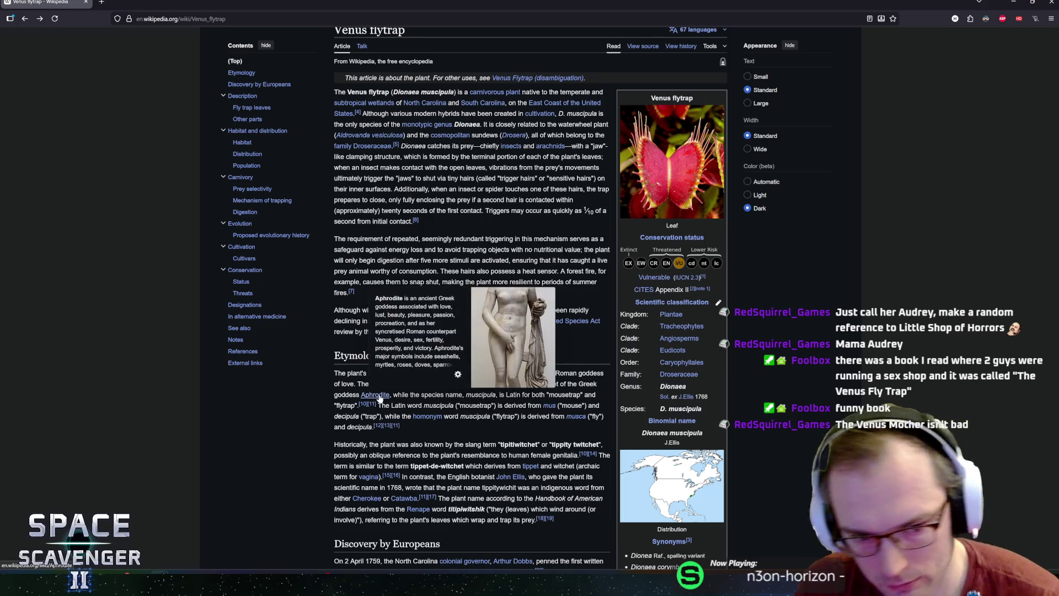
mouse_move(409, 396)
mouse_down()
mouse_move(544, 396)
mouse_move(439, 383)
mouse_up()
click(438, 383)
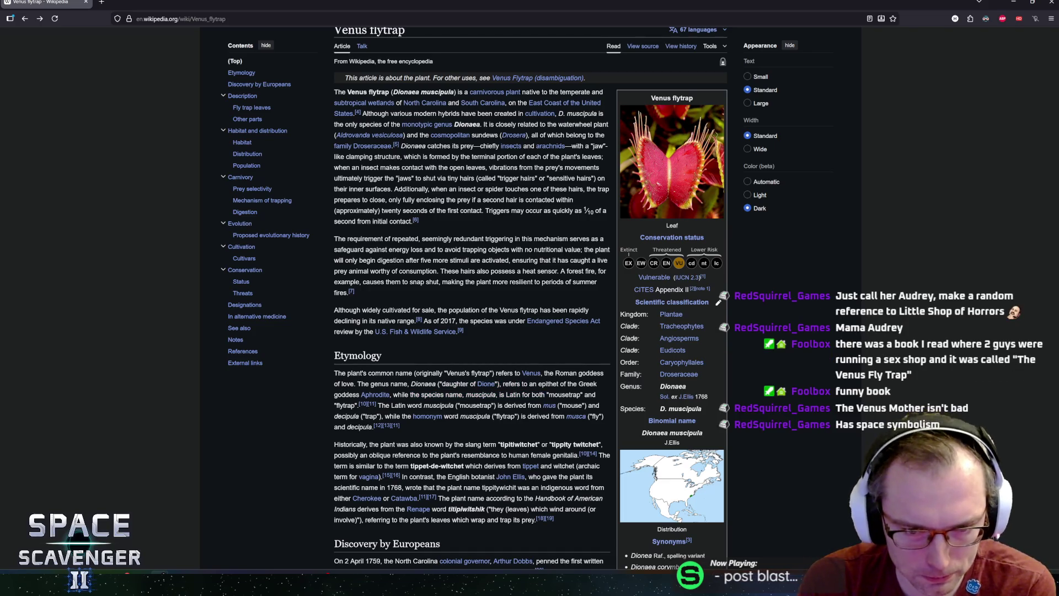
- Highlight the quoted Catch Fly Sensitive letter and the sentence on slang names
scroll(465, 379, down, 4)
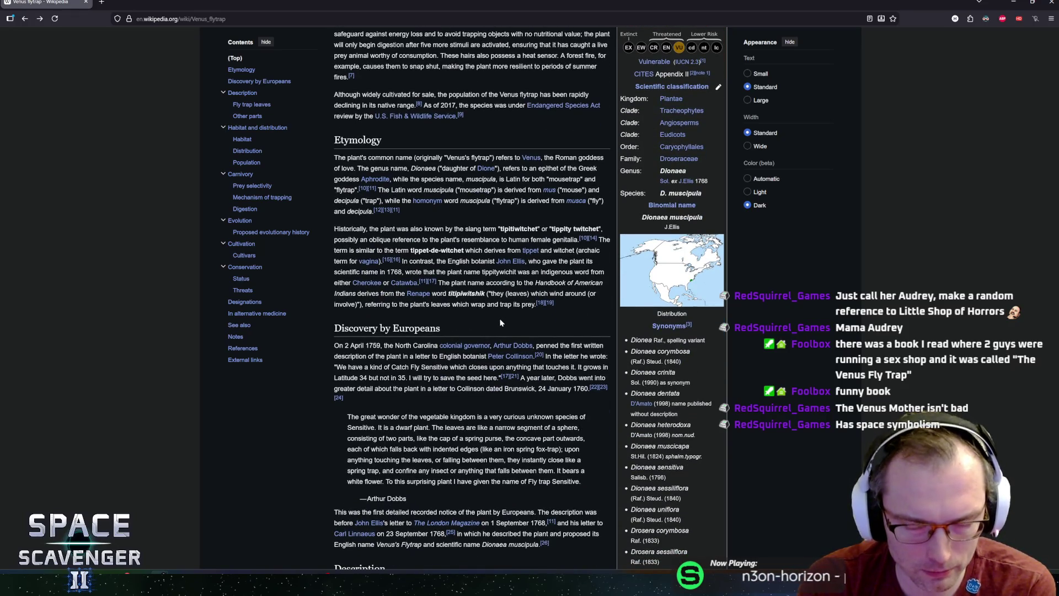
mouse_move(334, 346)
mouse_down()
mouse_move(409, 356)
mouse_move(448, 376)
mouse_move(372, 367)
mouse_move(371, 356)
mouse_move(383, 366)
mouse_up()
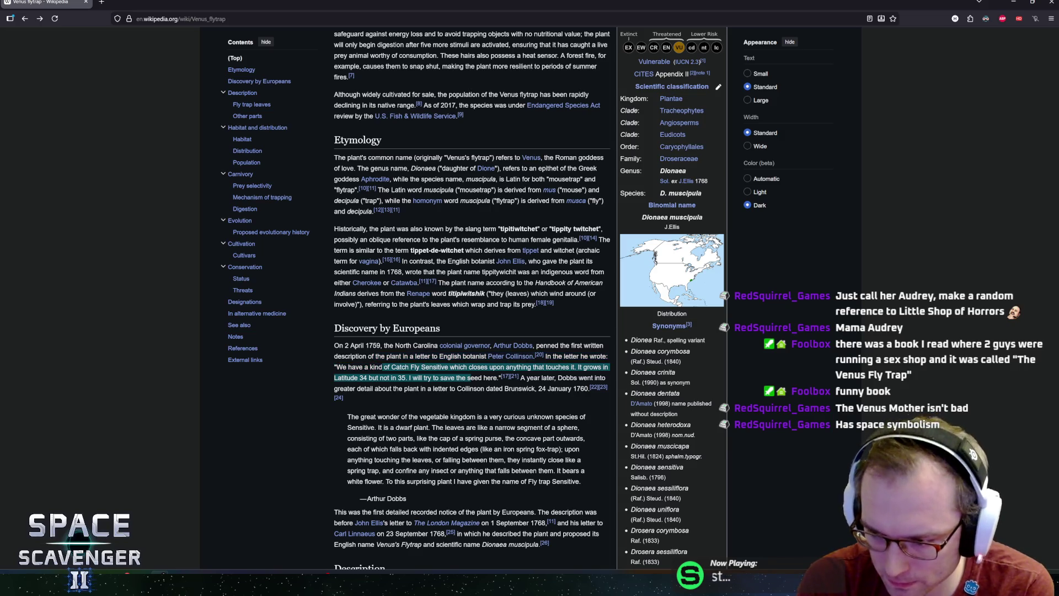
click(375, 367)
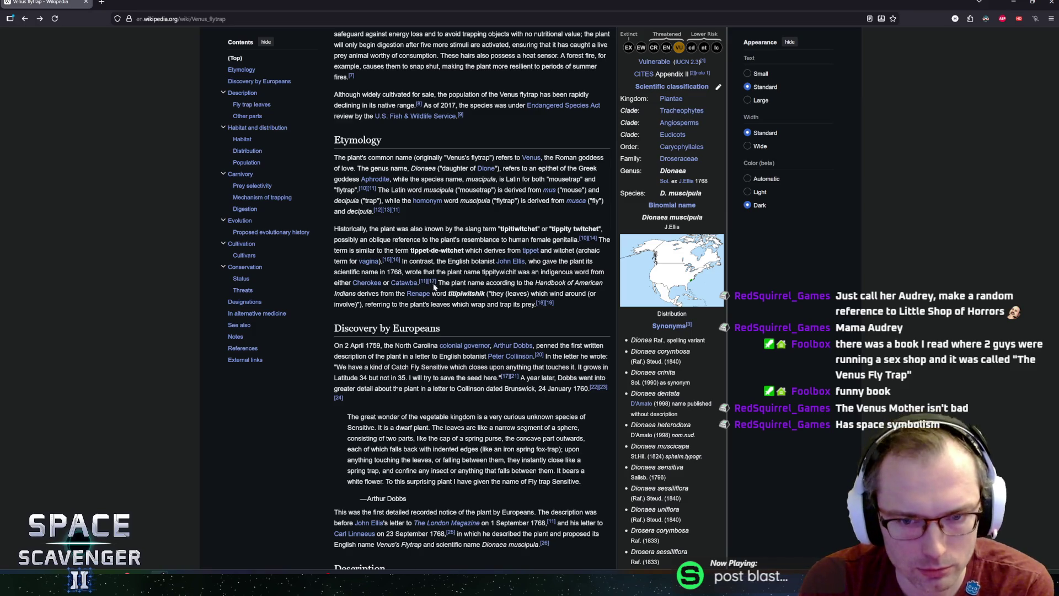
mouse_move(520, 304)
mouse_down()
mouse_move(432, 229)
mouse_move(397, 228)
mouse_up()
click(397, 228)
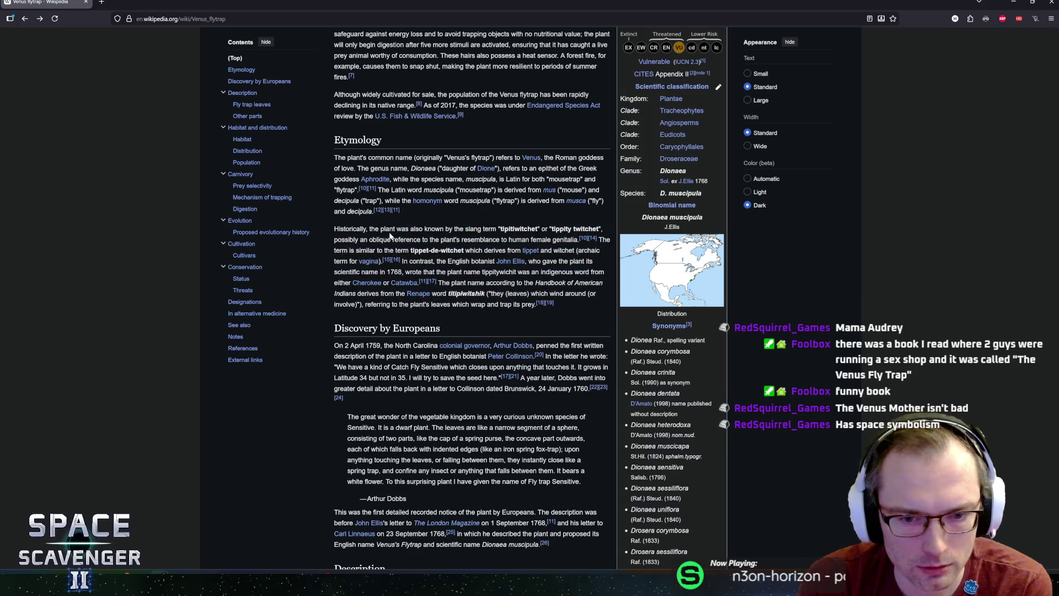
- Skim the rest of the article, then minimize the browser to reveal Resolve
scroll(447, 399, up, 5)
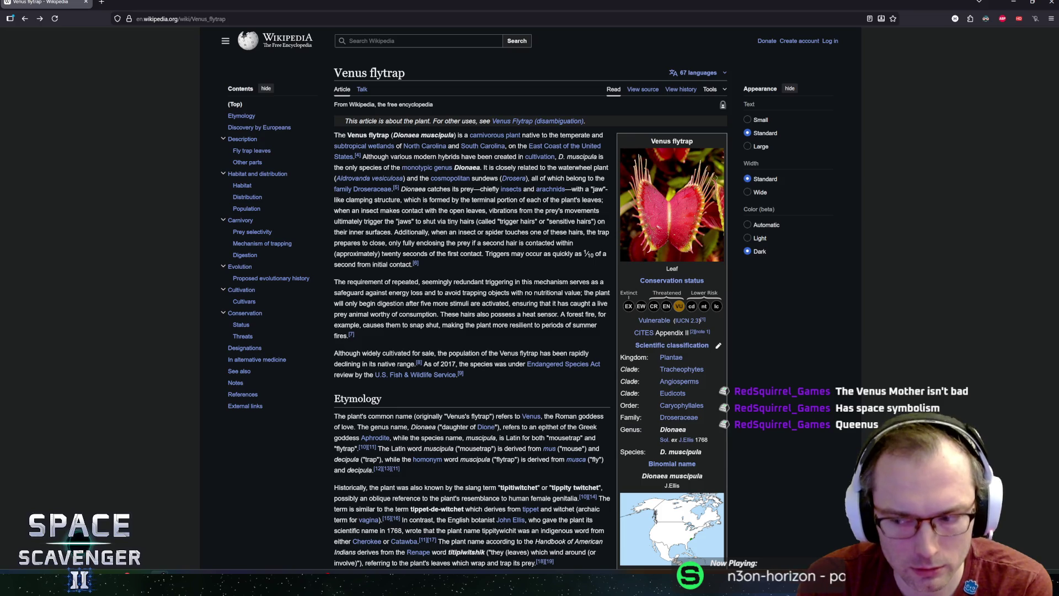
scroll(521, 208, down, 10)
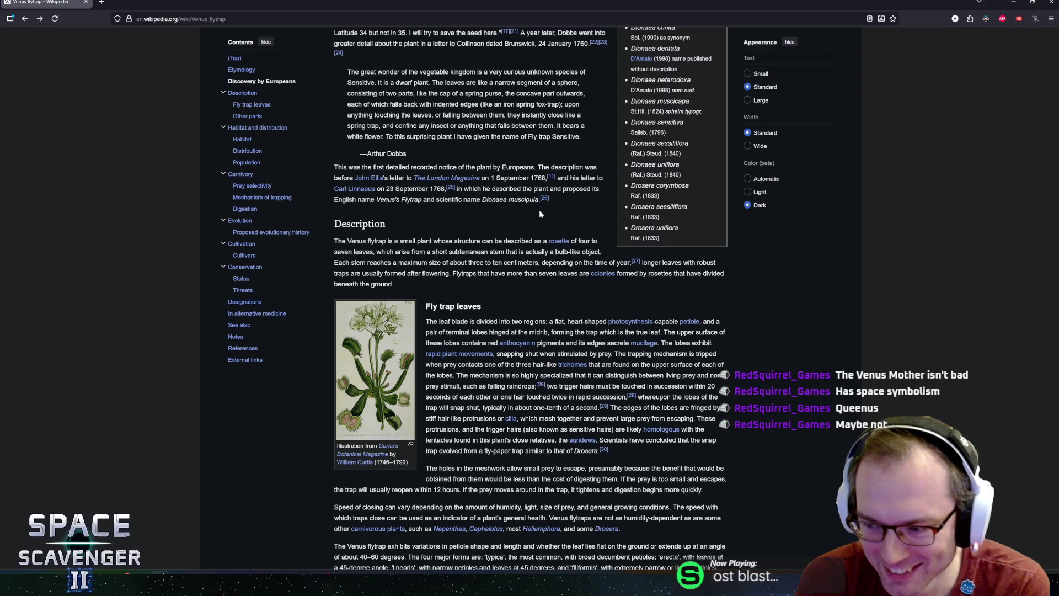
scroll(538, 209, down, 1)
scroll(554, 216, down, 3)
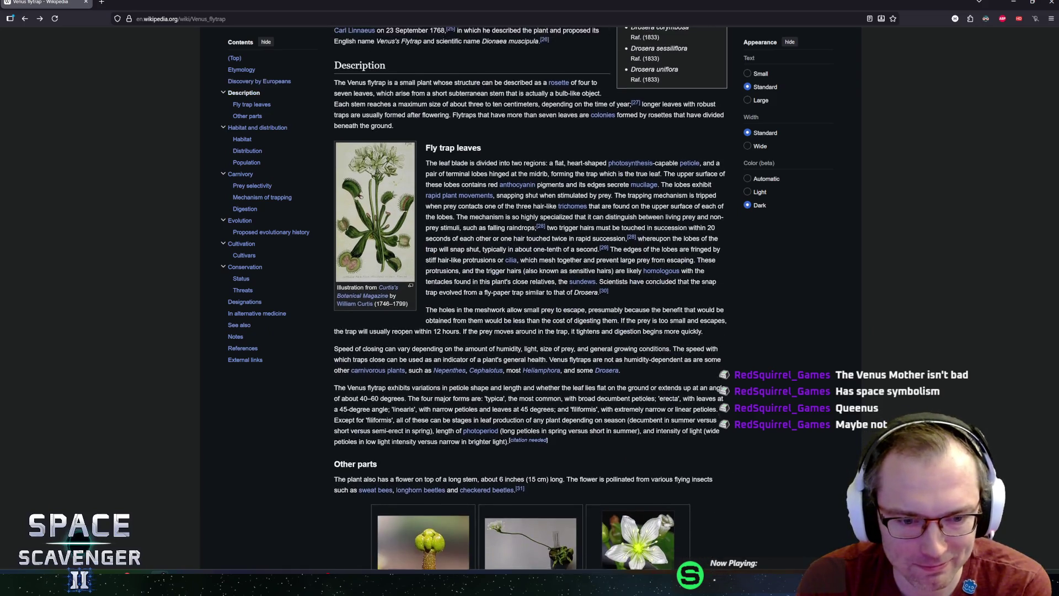
scroll(550, 215, up, 2)
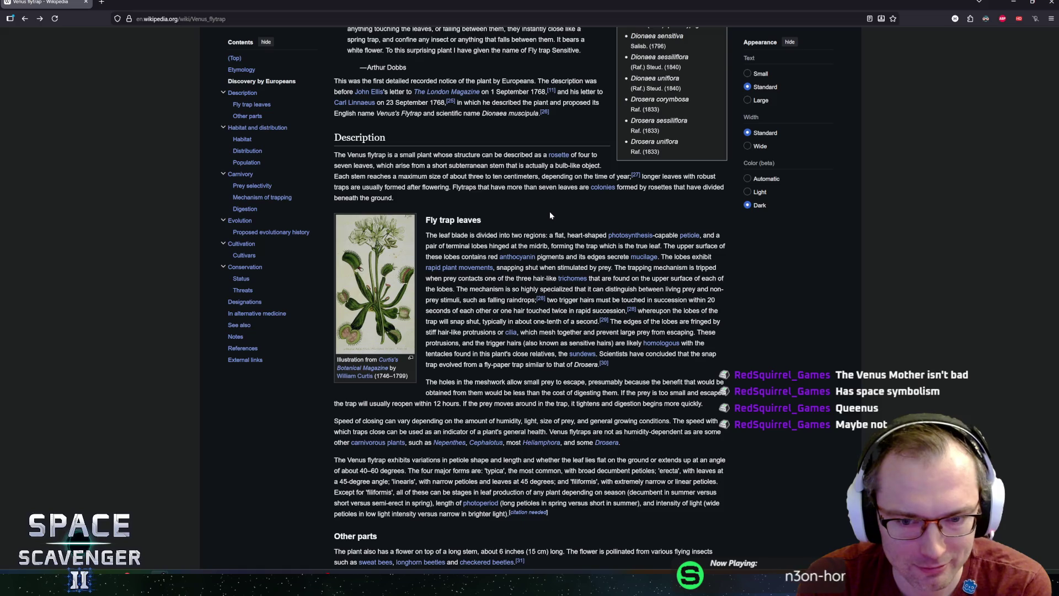
scroll(546, 212, down, 2)
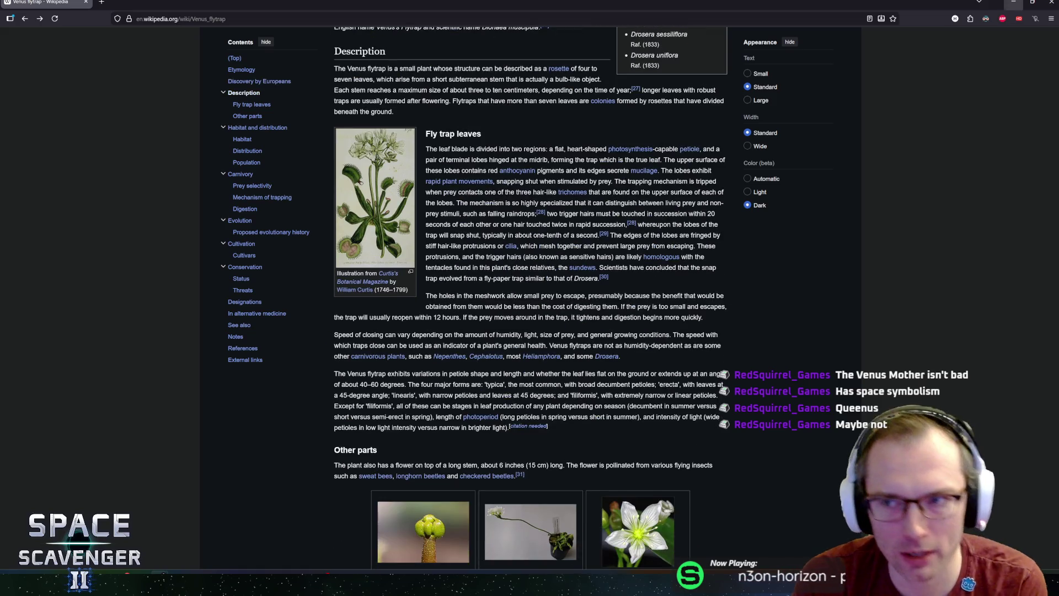
click(1018, 2)
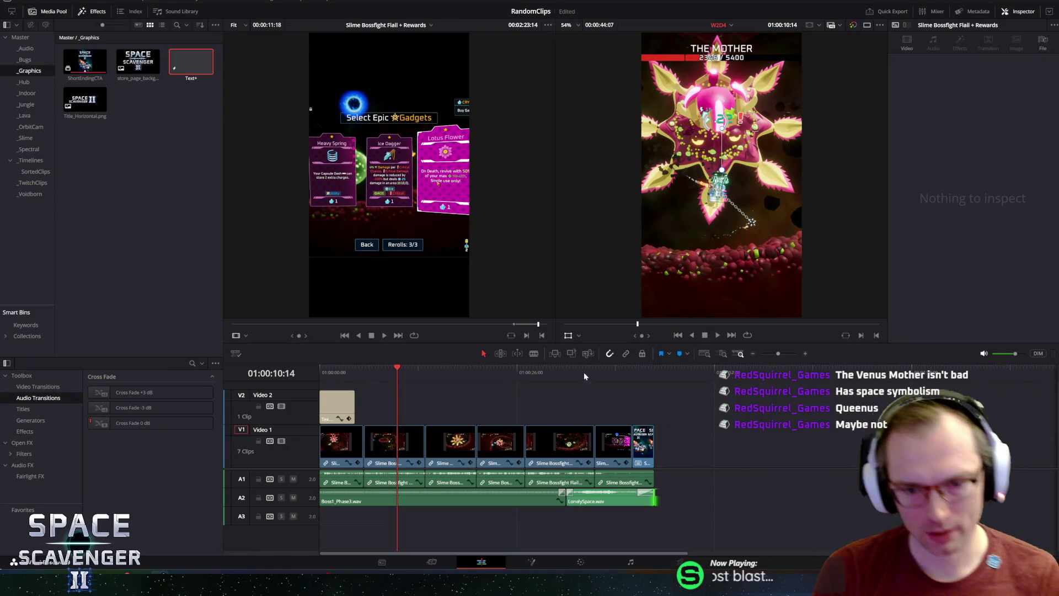
- Move to the closing call-to-action frame and switch to the Deliver page
click(604, 371)
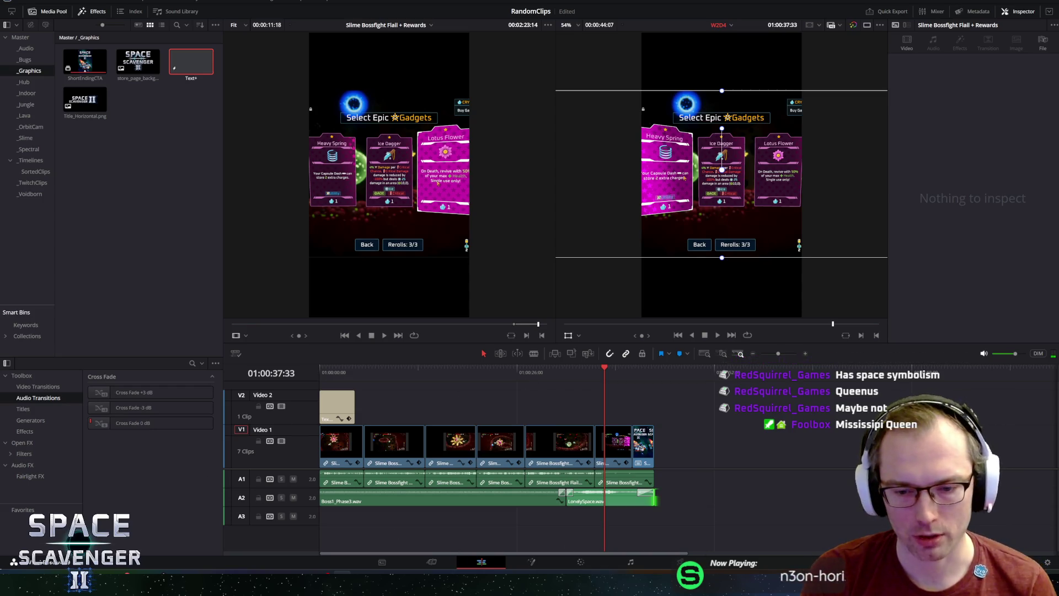
scroll(647, 501, up, 5)
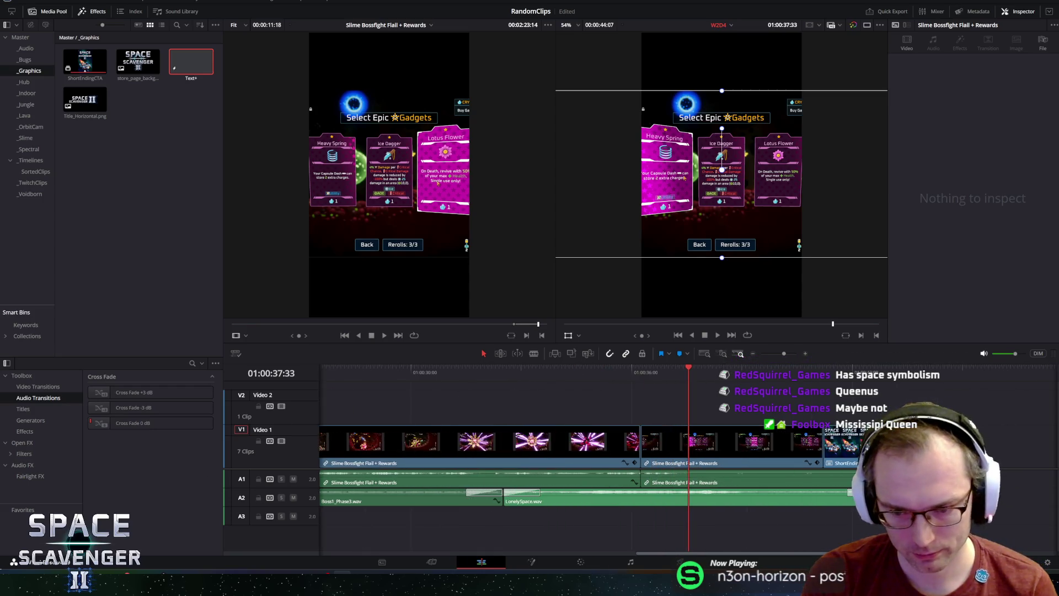
click(1049, 374)
scroll(1049, 374, down, 2)
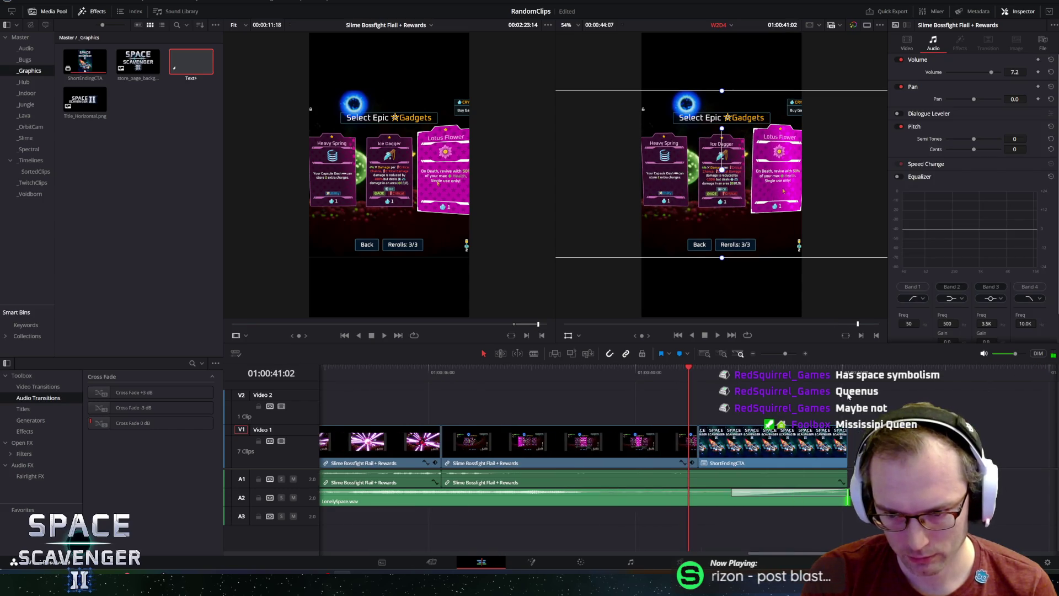
click(848, 374)
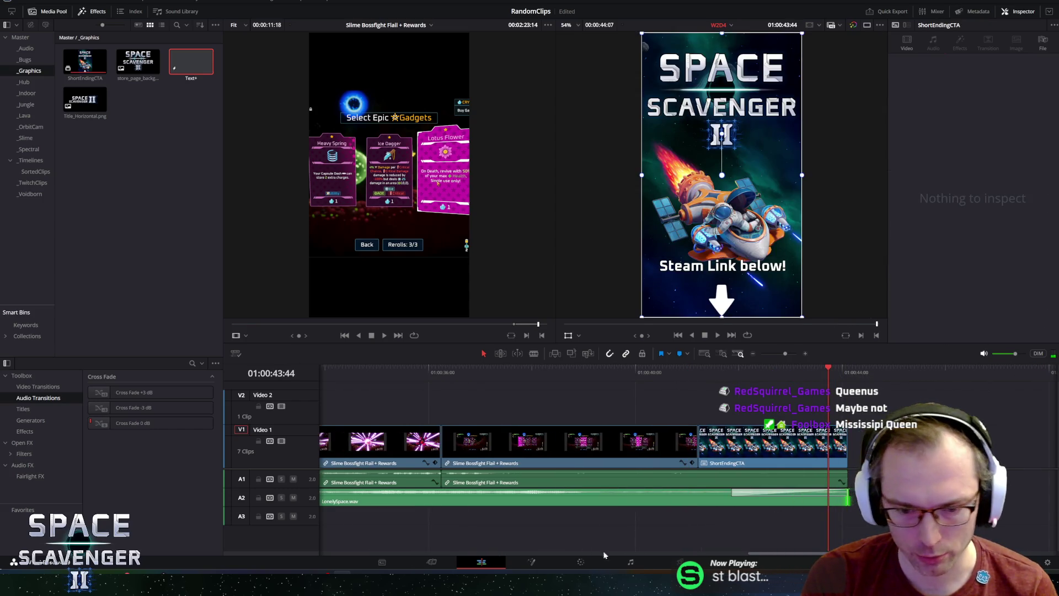
key(shift+8)
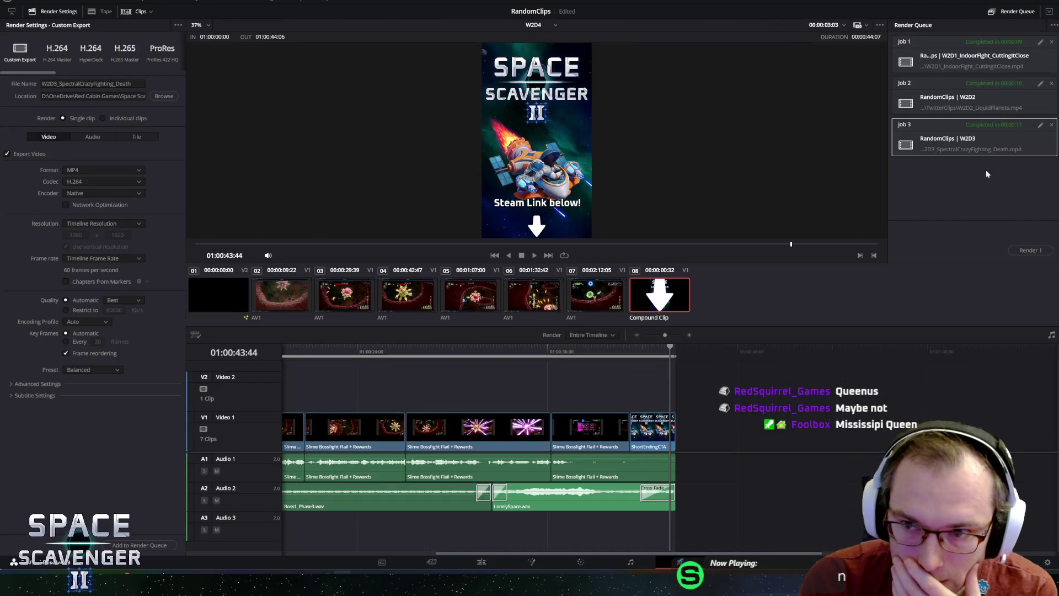
- Rename the output file to W2D4_SlimeBoss
click(44, 83)
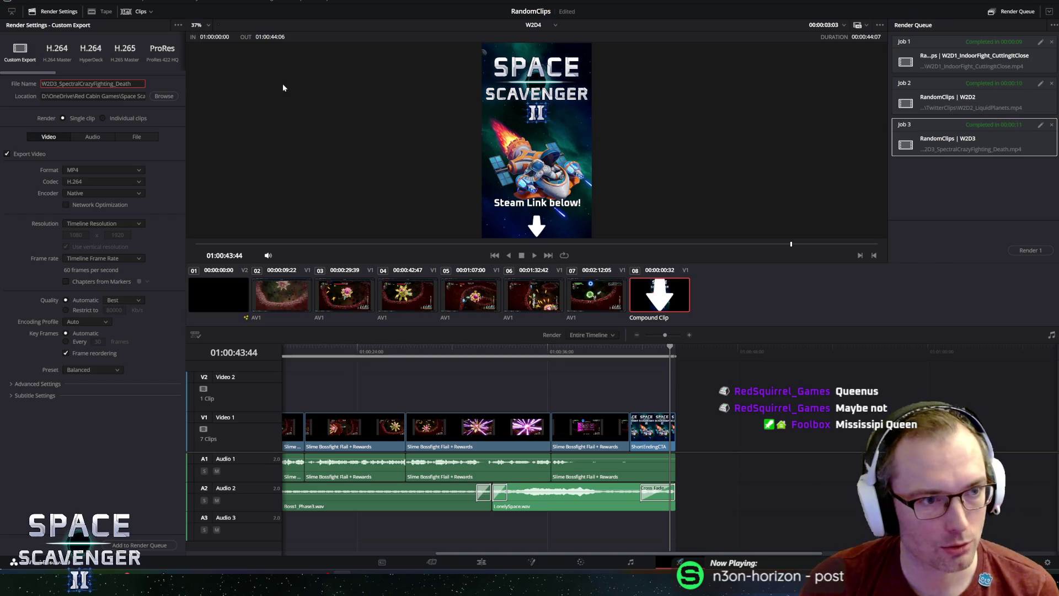
key(BackSpace)
text(4)
key(Right)
key(shift+End)
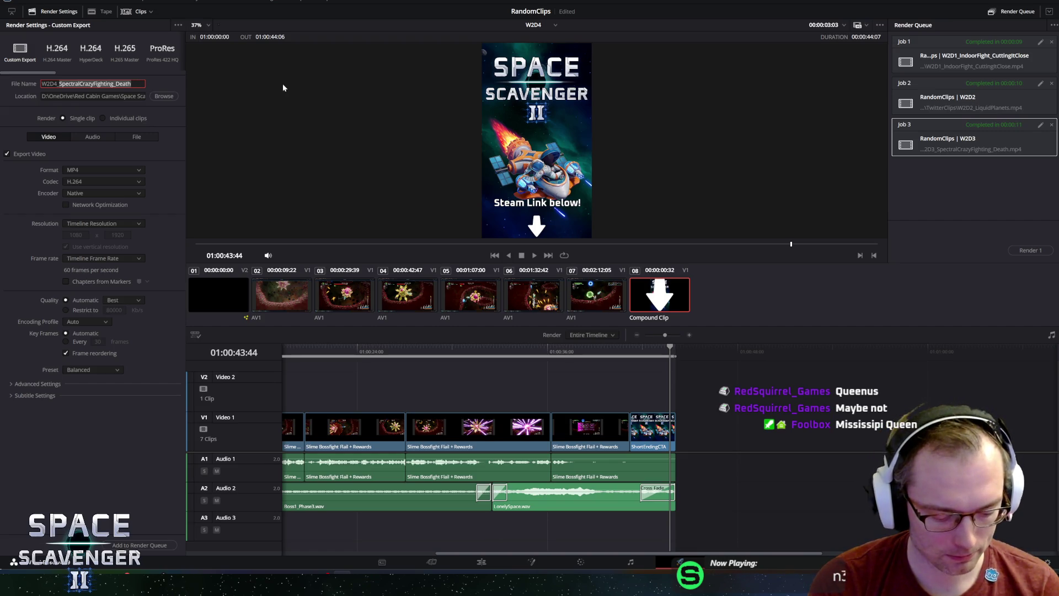
text(SlimeBoss)
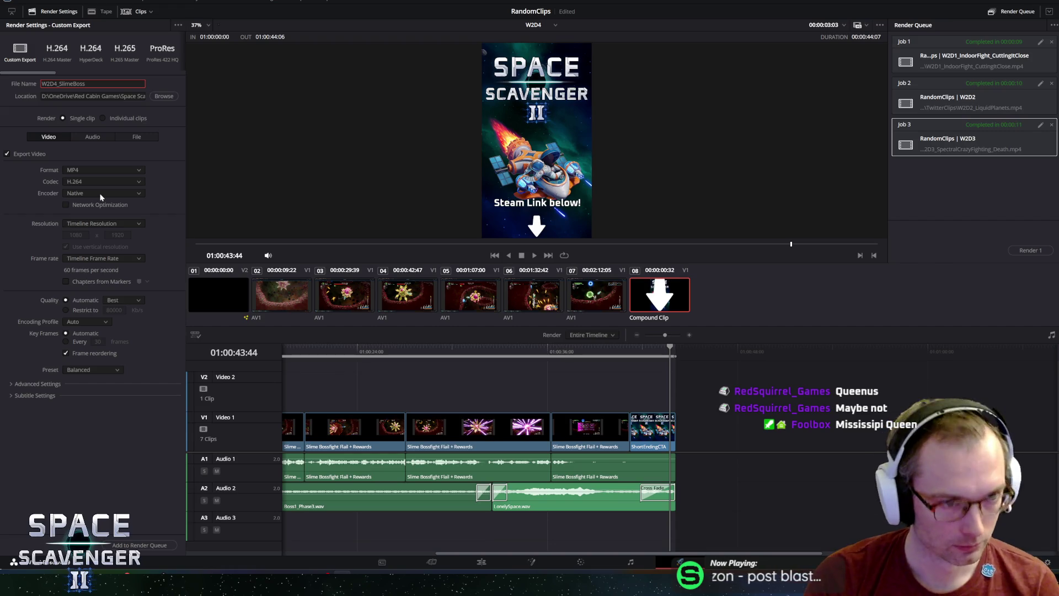
- Add the W2D4 export to the render queue and render all jobs
click(140, 545)
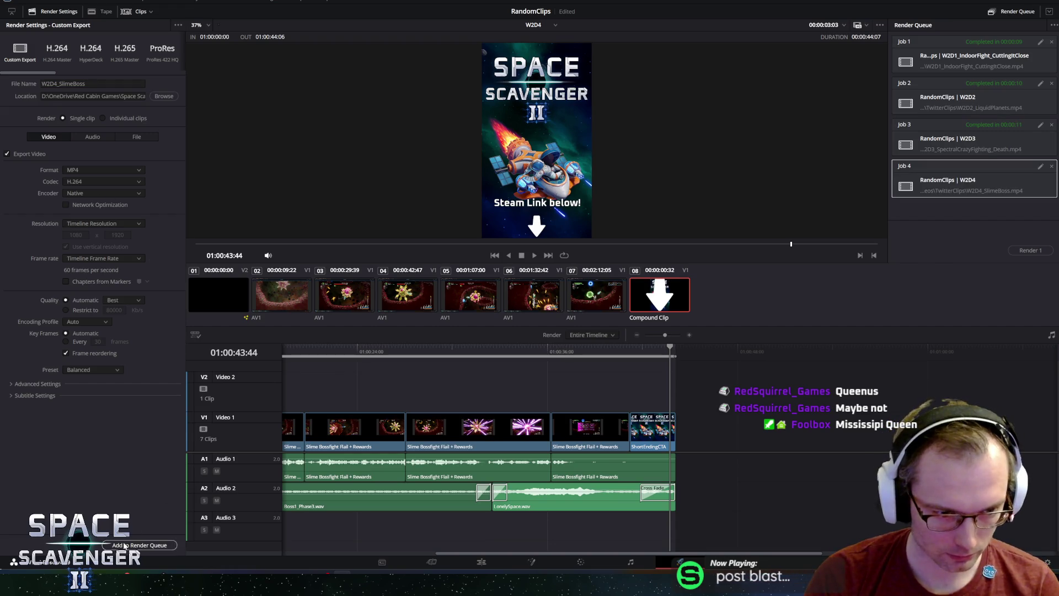
click(1029, 251)
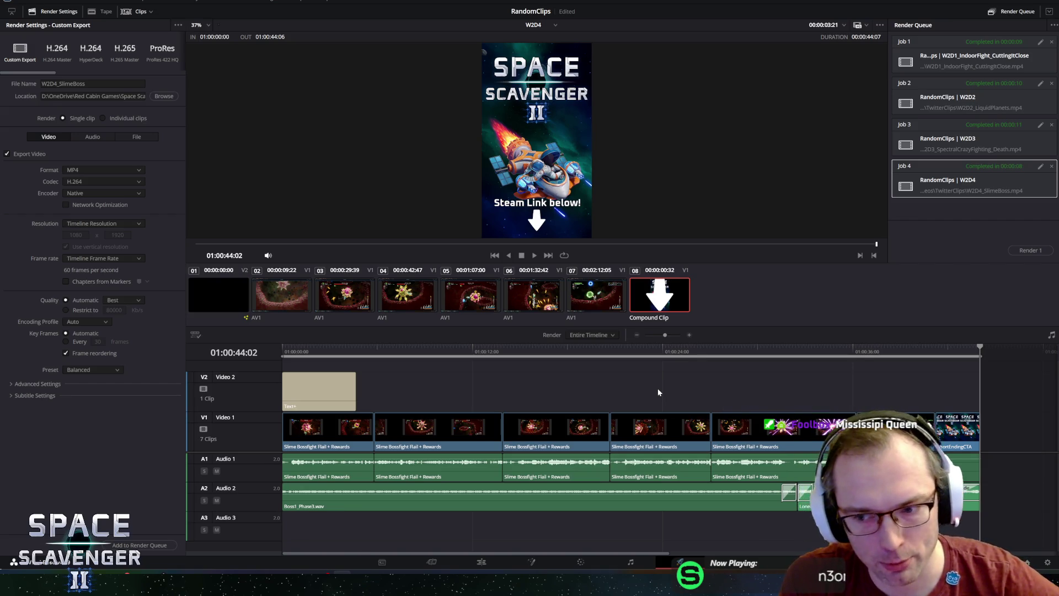
scroll(524, 378, down, 3)
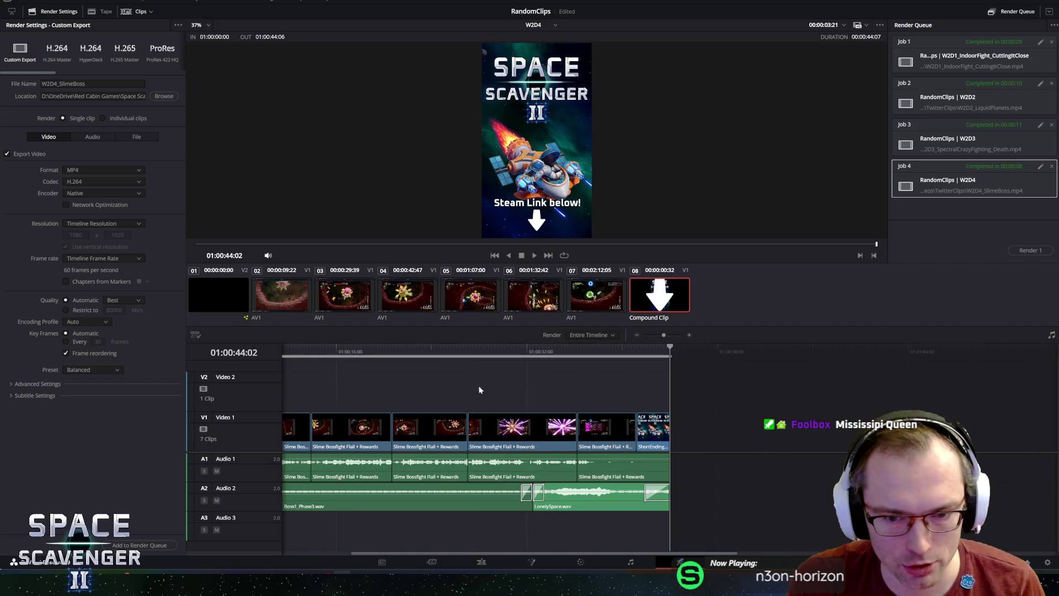
- Scrub the rendered boss fight back to the start, then leave the Deliver page
click(344, 346)
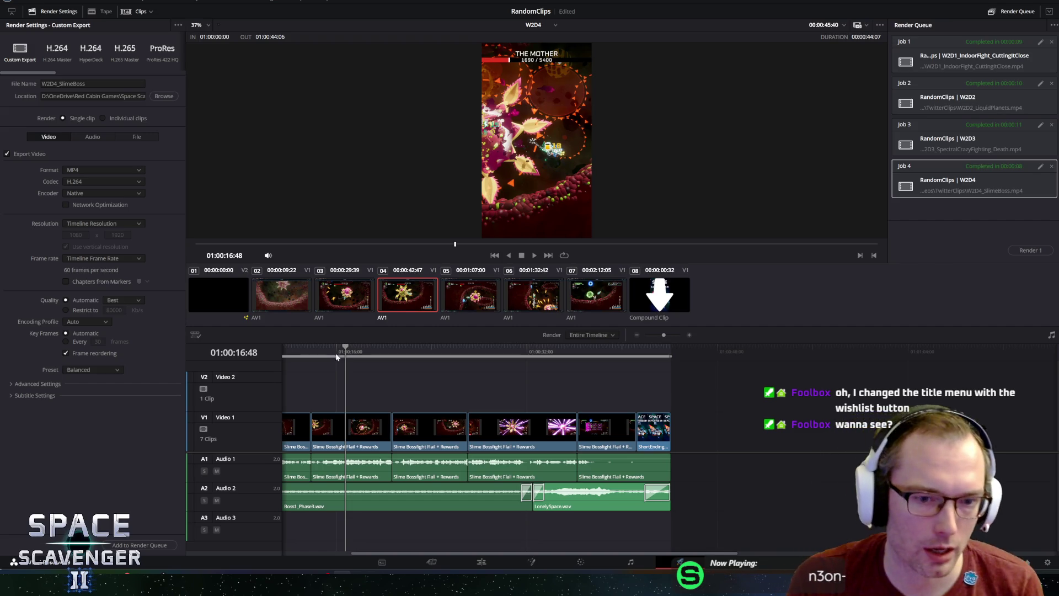
click(363, 348)
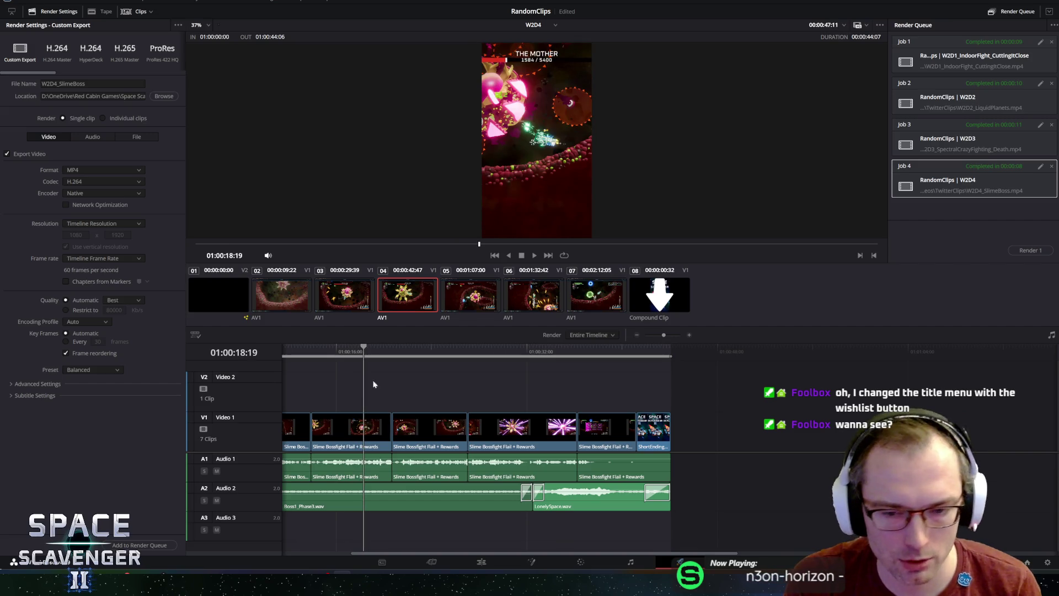
click(350, 348)
mouse_move(349, 348)
mouse_down()
mouse_move(310, 370)
mouse_move(266, 350)
mouse_up()
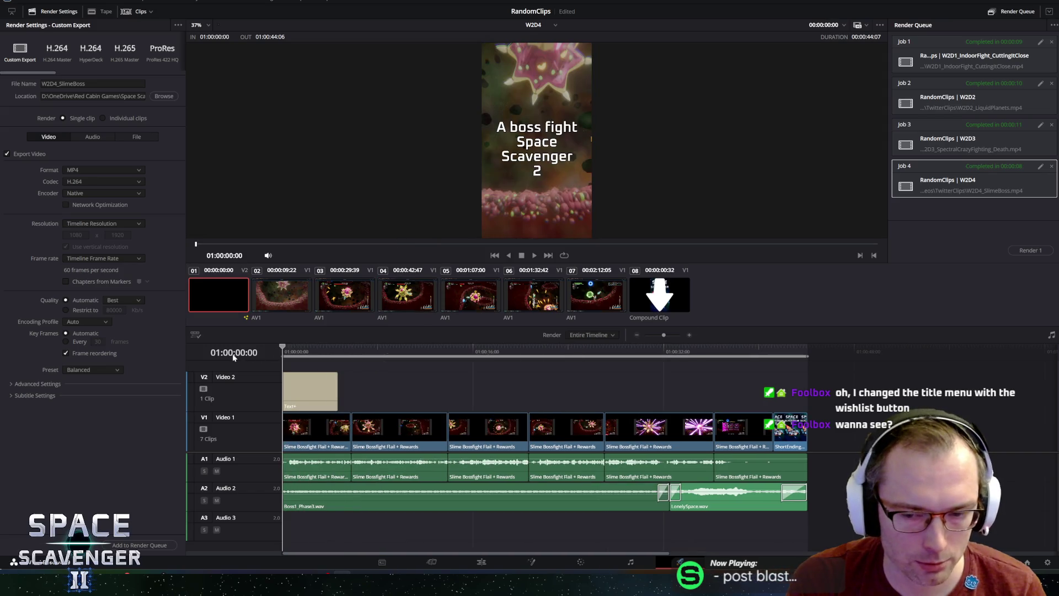
click(430, 563)
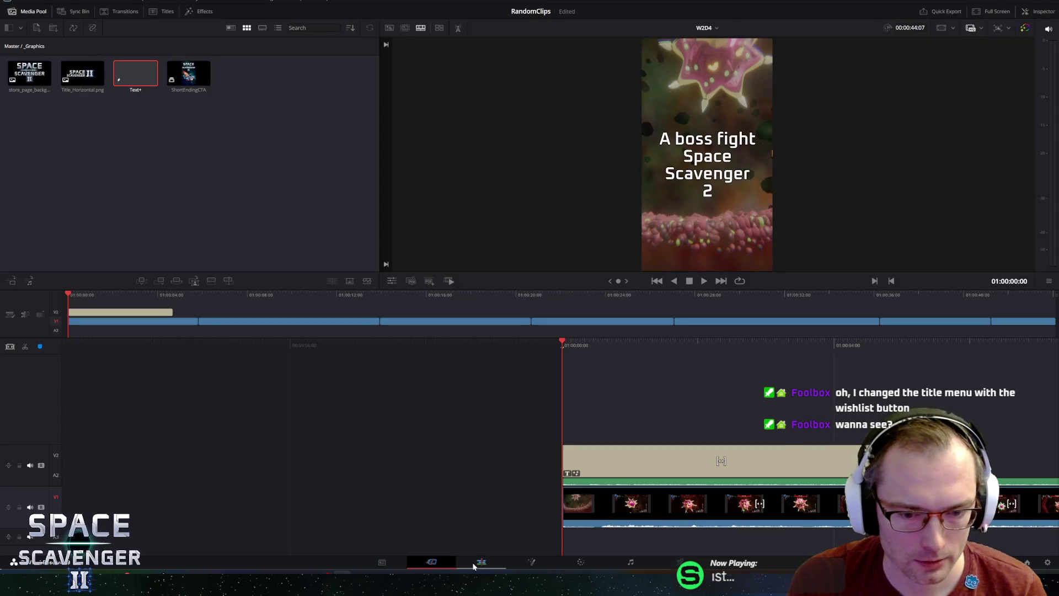
- Return to editing and browse the _Bugs and _Audio bins up to Master
click(481, 562)
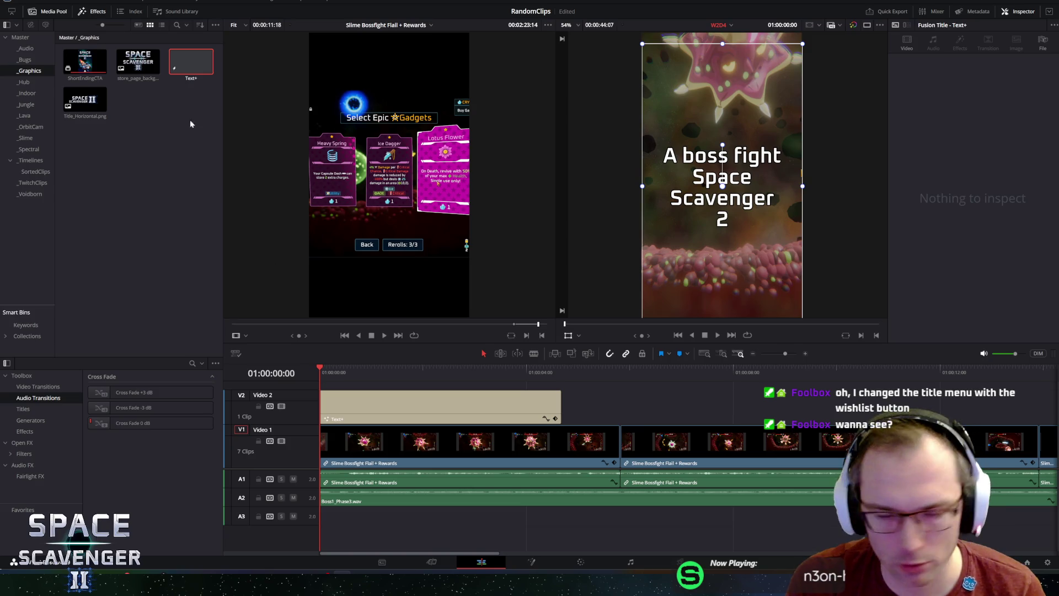
click(24, 61)
click(25, 48)
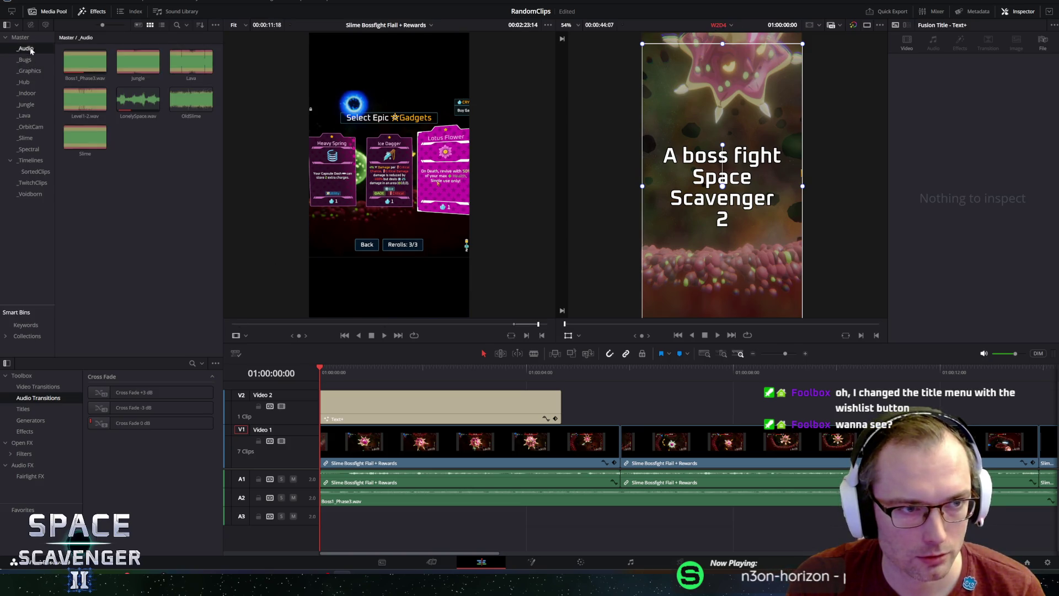
click(29, 39)
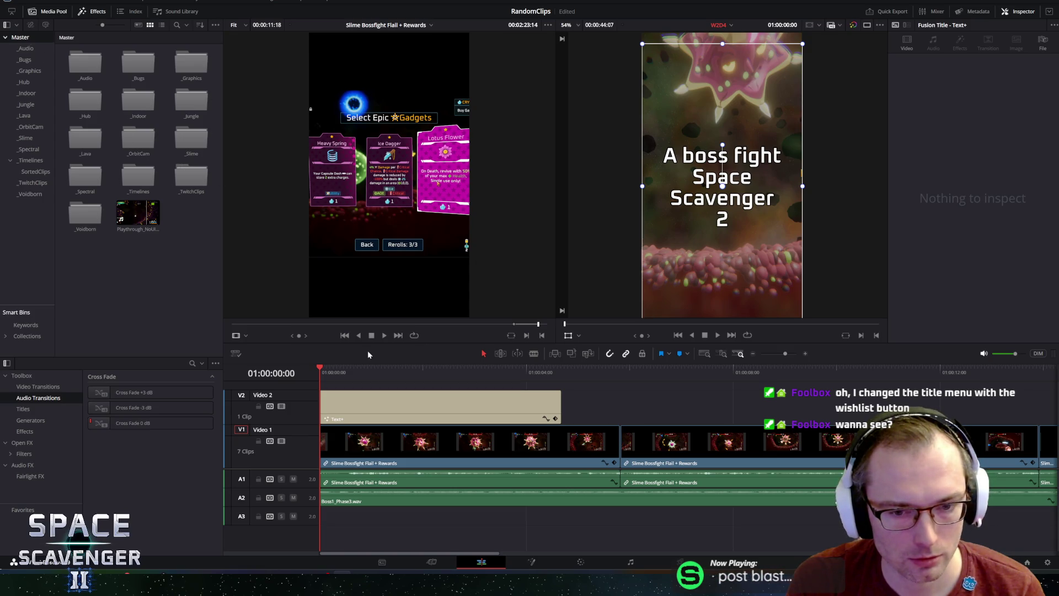
- Play the opening, select and replay the Video 2 title clip, then open _Timelines
key(space)
scroll(479, 411, down, 5)
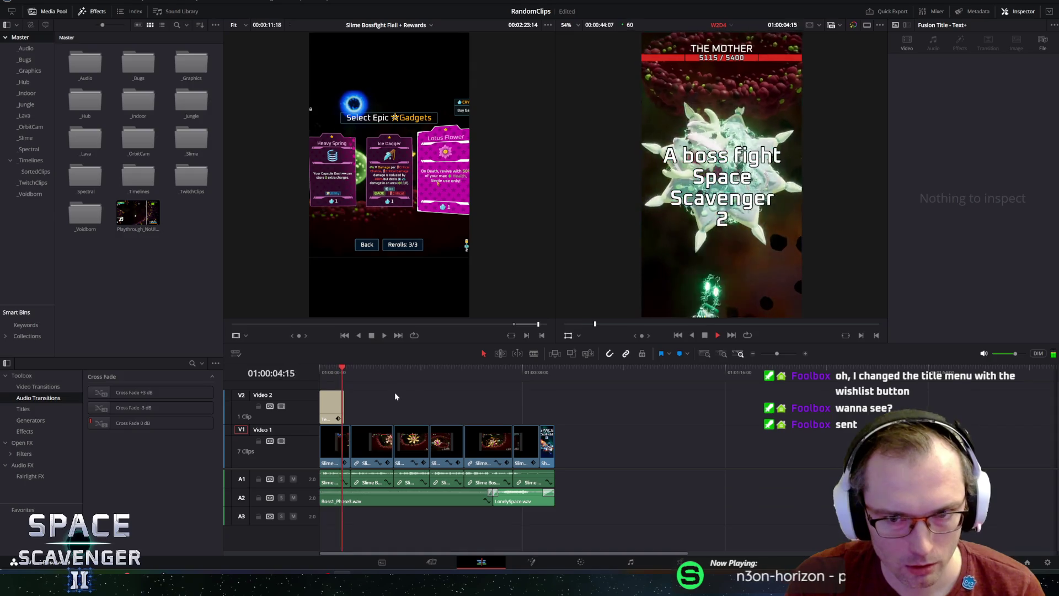
key(space)
click(326, 403)
click(333, 377)
key(space)
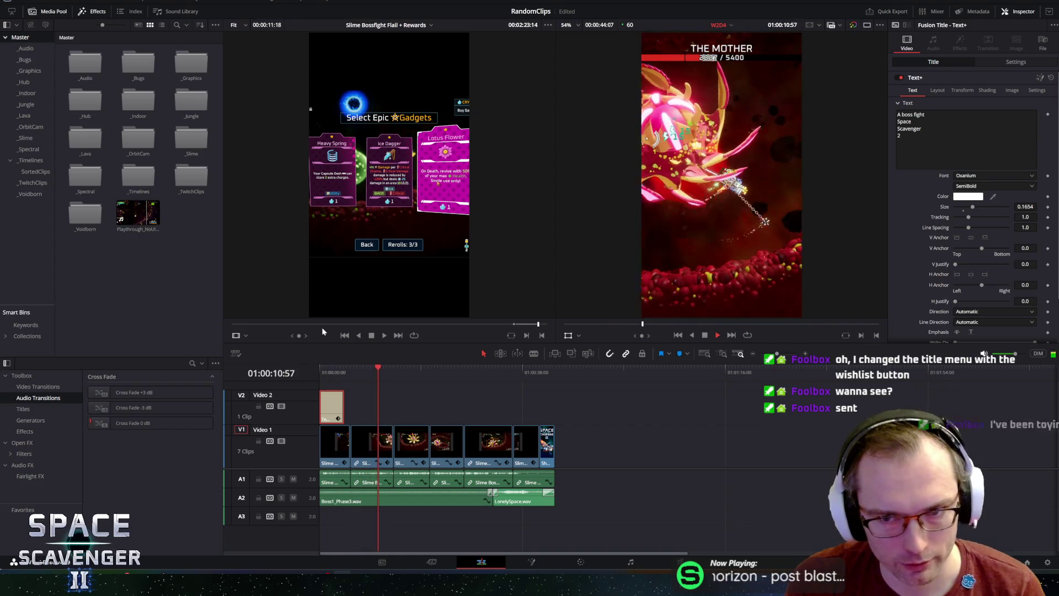
key(space)
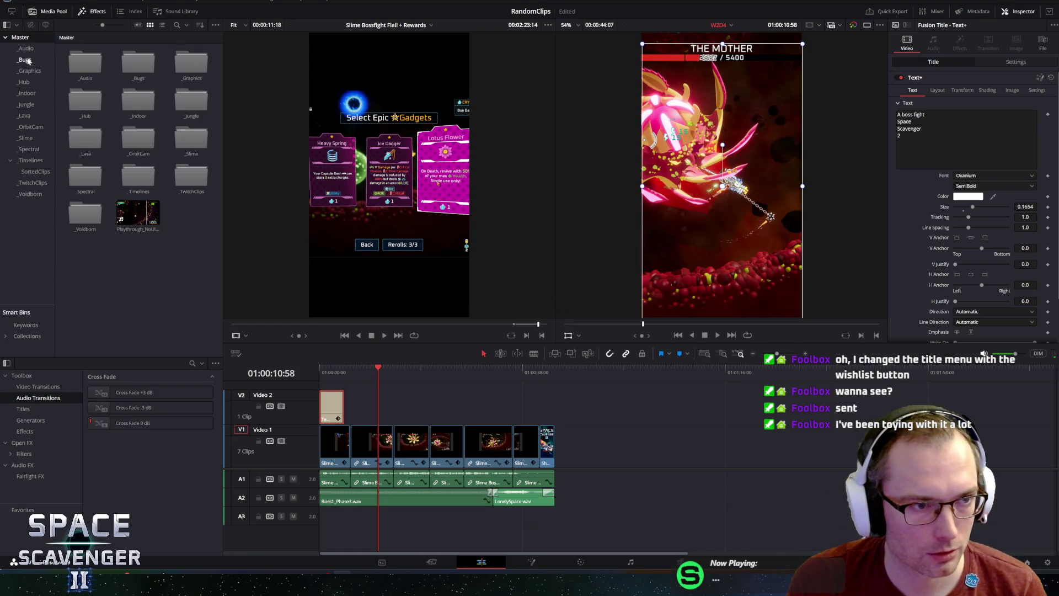
click(30, 160)
- Start a new timeline in the _Timelines bin named W2D5 with 2 video and 2 audio tracks
right_click(145, 309)
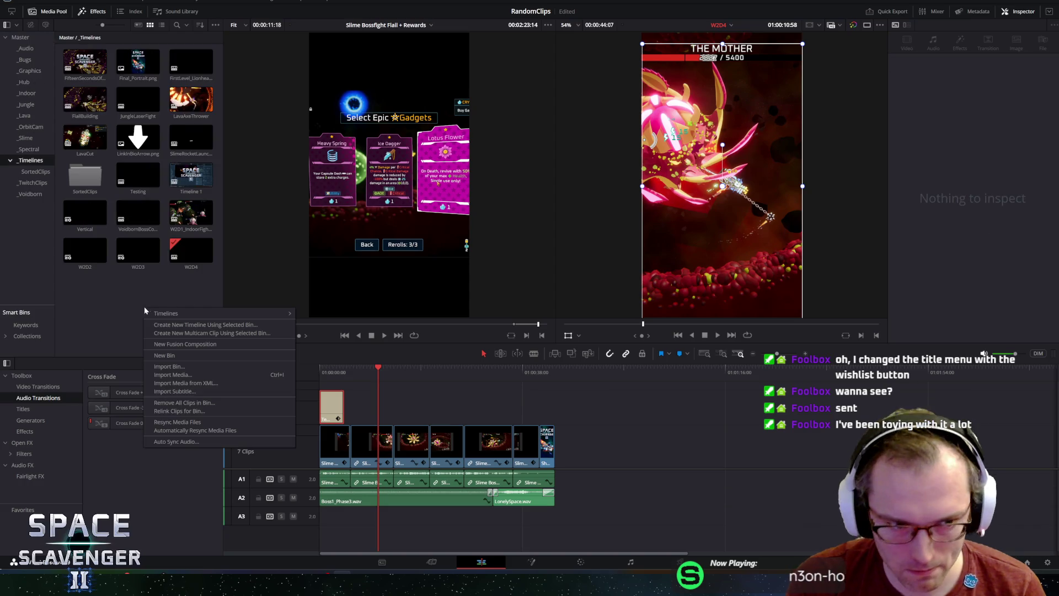
mouse_move(180, 314)
click(317, 313)
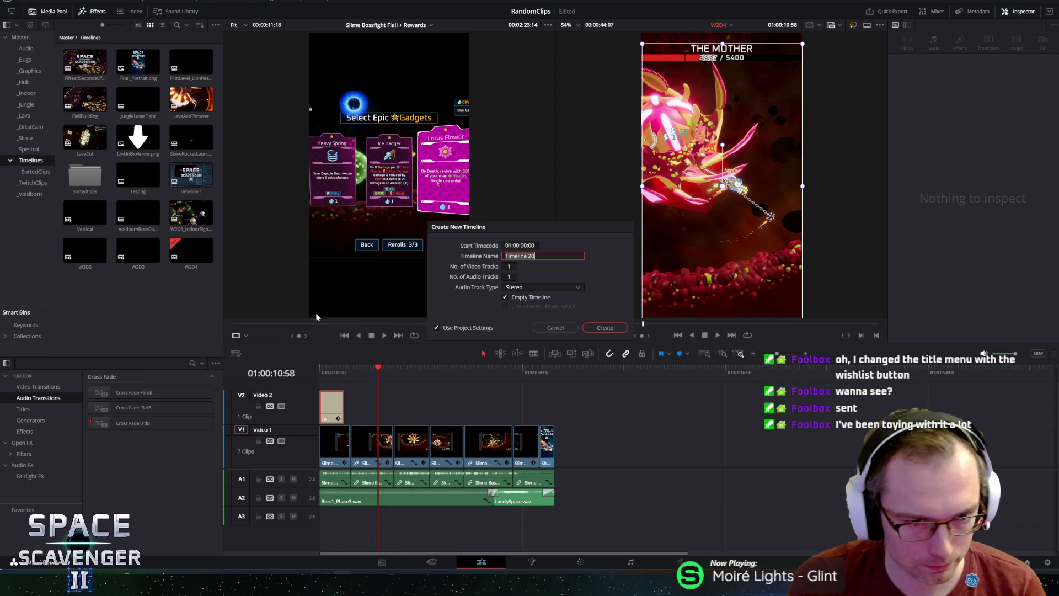
text(W2D5)
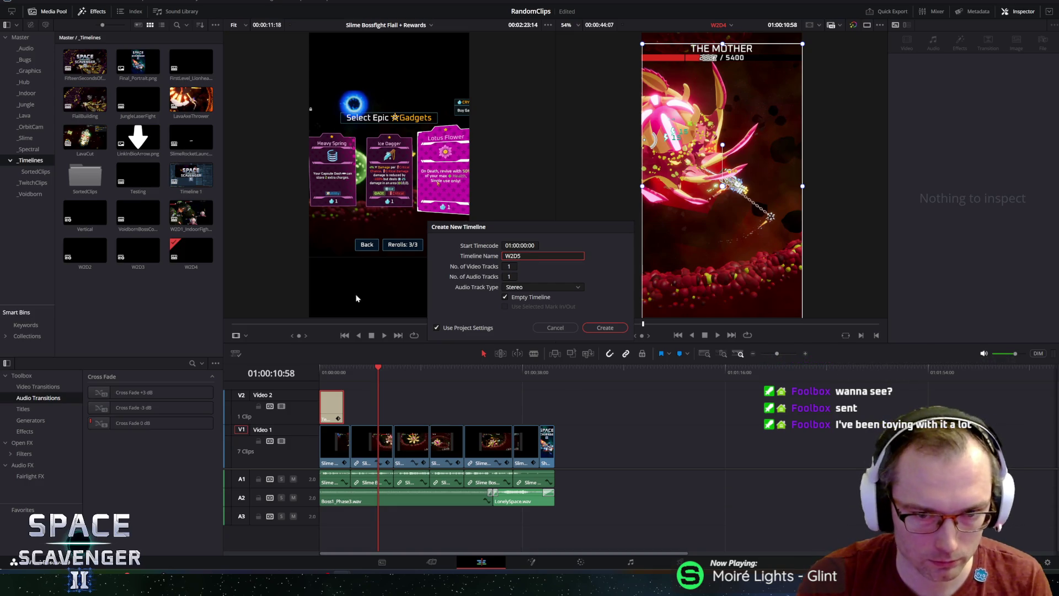
key(Tab)
text(2)
click(511, 277)
text(2)
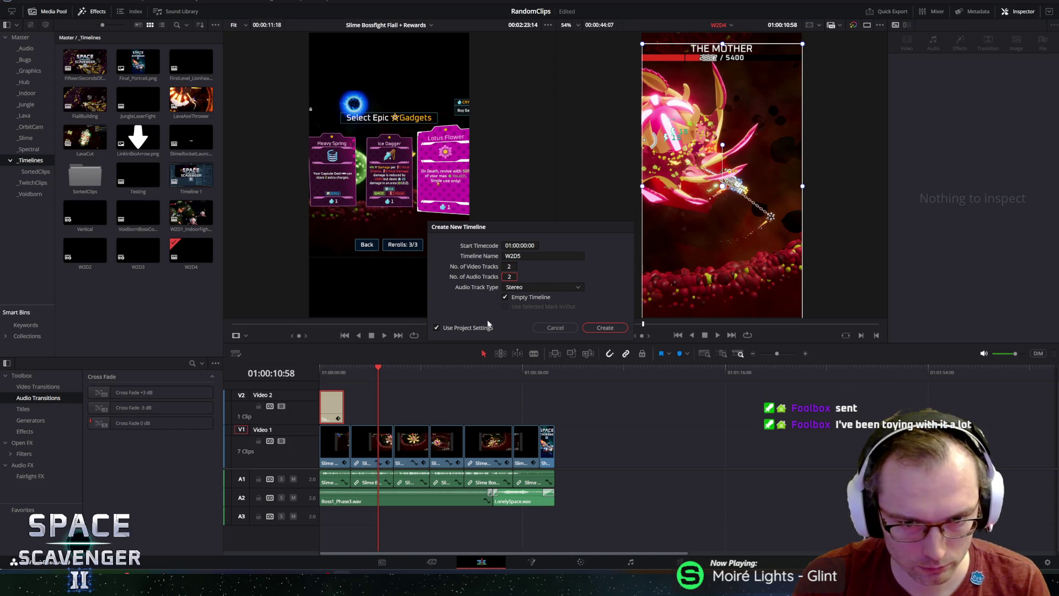
- Give the timeline its own 1080x1920, 60 fps format instead of project settings, and create it
click(439, 328)
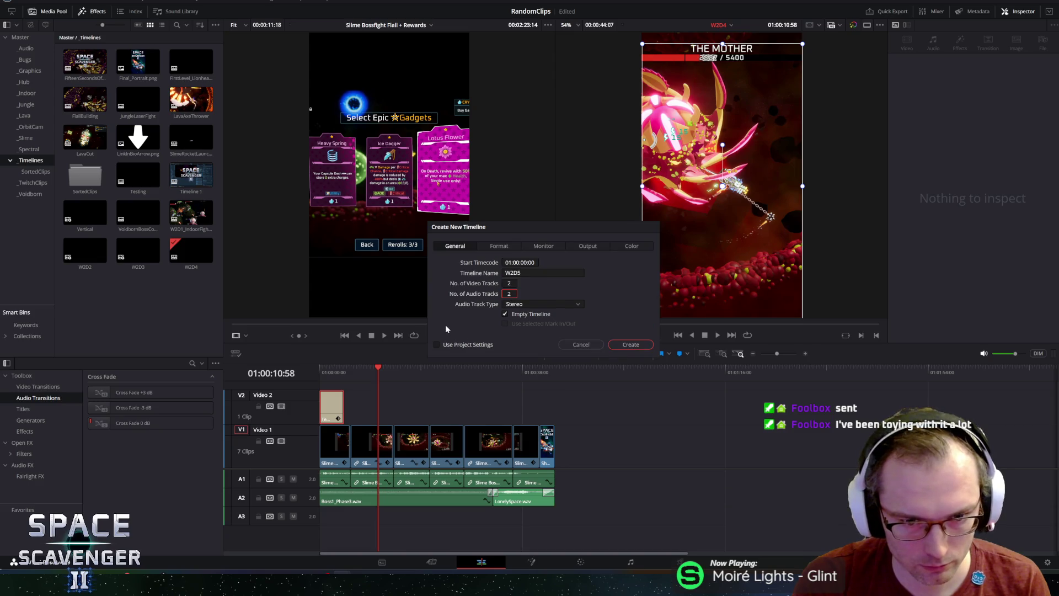
click(499, 247)
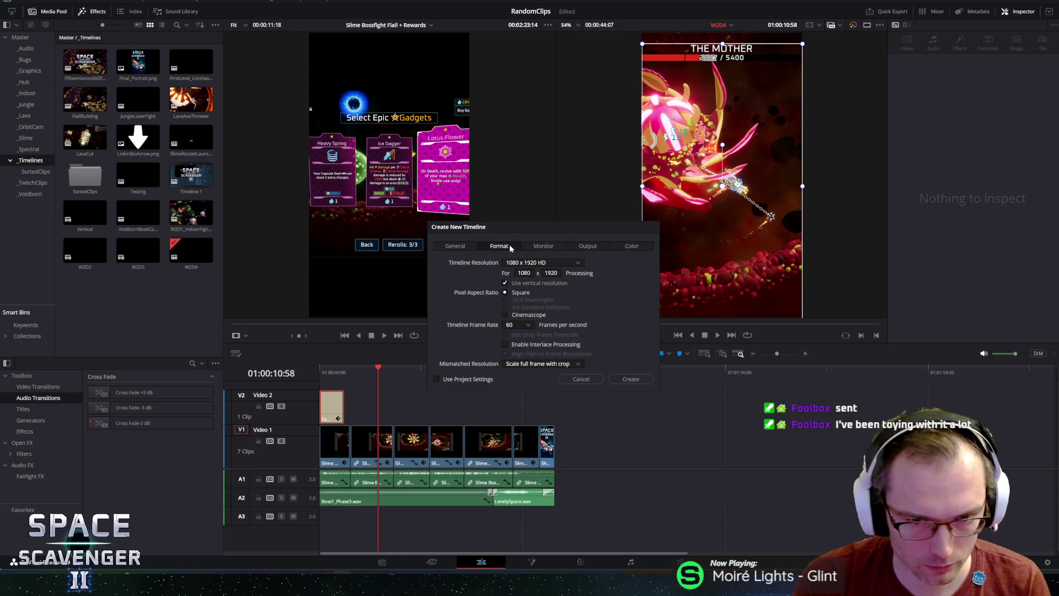
click(626, 381)
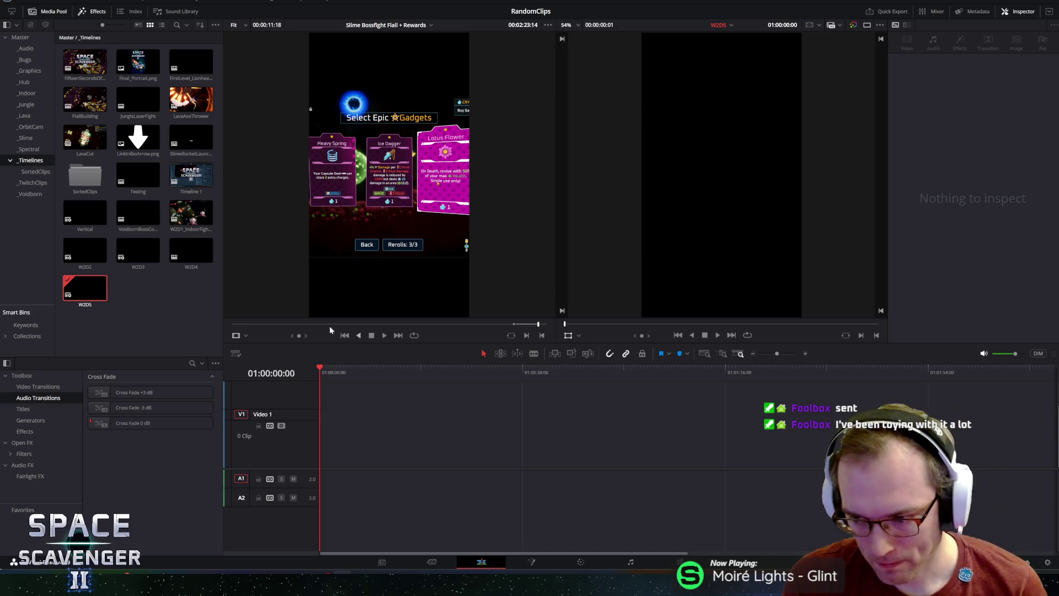